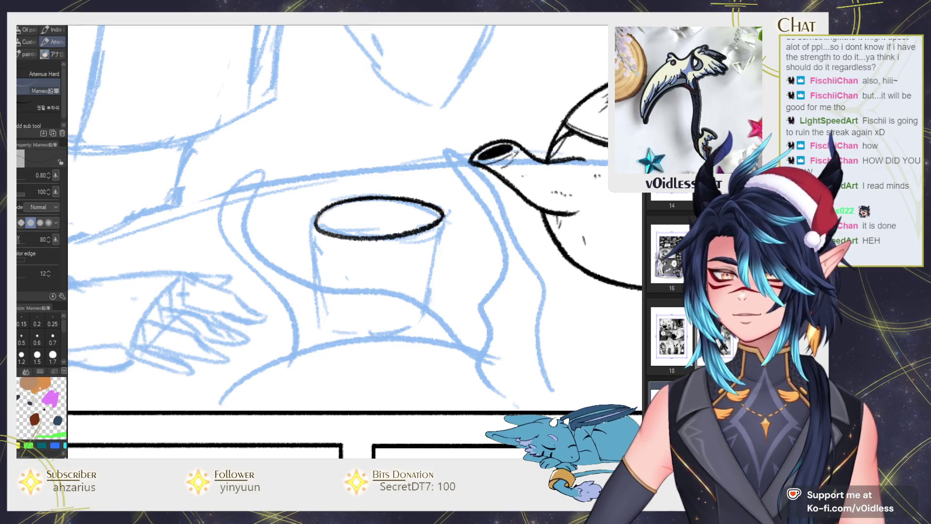
Ink the teacup's left and right sides in black, redoing the over-long left stroke.
drag(314, 224, 322, 328)
key(e)
drag(319, 291, 324, 330)
key(p)
drag(442, 218, 430, 305)
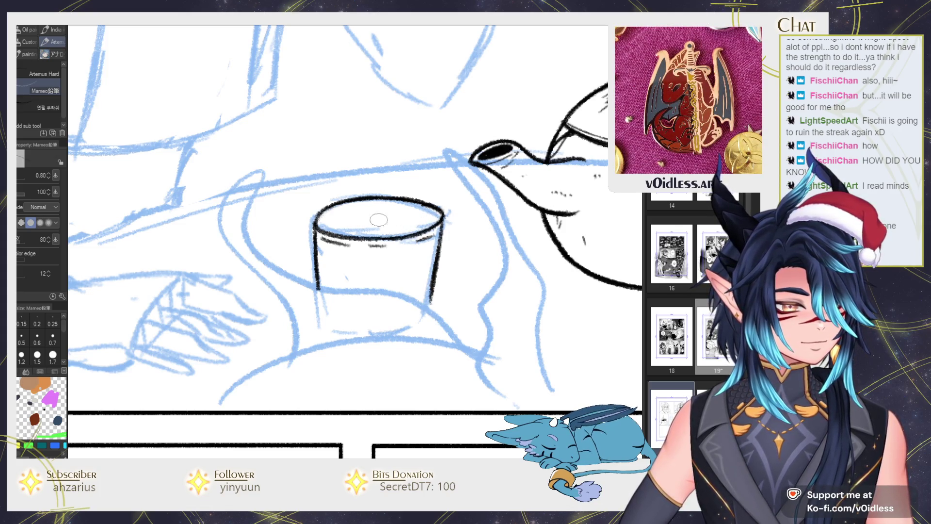
Ink the curling steam beside and to the right of the cup, with a wavy tail.
mouse_move(384, 219)
mouse_down()
mouse_move(359, 155)
mouse_move(314, 228)
mouse_move(332, 280)
mouse_move(343, 225)
mouse_up()
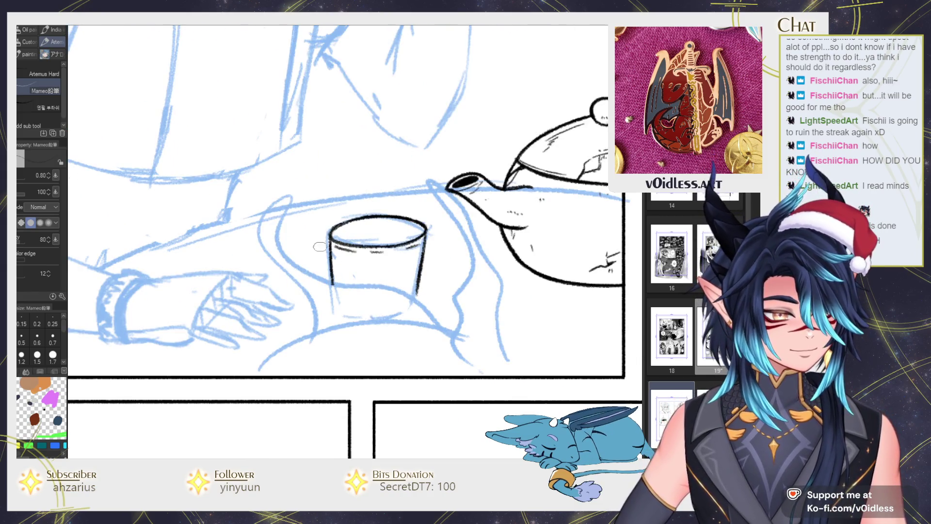
drag(424, 286, 412, 266)
mouse_move(424, 303)
mouse_down()
mouse_move(272, 282)
mouse_move(291, 317)
mouse_up()
drag(445, 237, 419, 210)
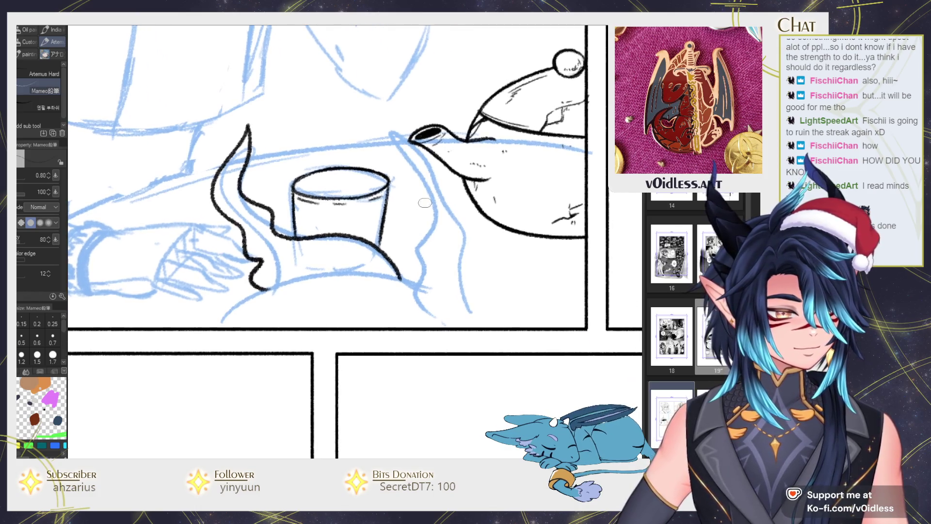
mouse_move(470, 328)
mouse_down()
mouse_move(401, 275)
mouse_move(402, 309)
mouse_up()
Ink the table line beneath the cup, redrawing the first attempt.
drag(381, 275, 288, 277)
key(ctrl+z)
drag(405, 278, 314, 276)
mouse_move(314, 277)
mouse_down()
mouse_move(377, 230)
mouse_move(284, 275)
mouse_up()
scroll(329, 273, down, 4)
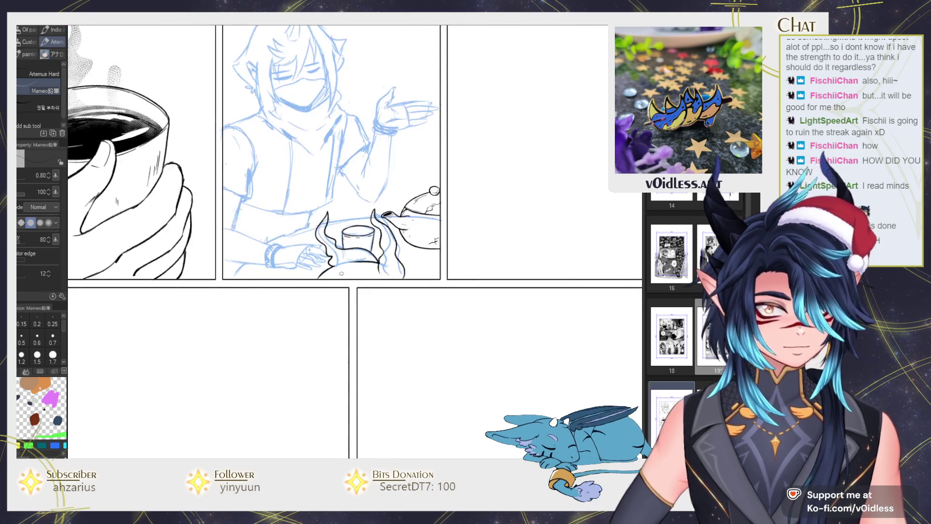
Ink the curved tabletop edge beside the sleeve in the middle panel.
scroll(342, 274, down, 1)
scroll(342, 273, up, 3)
drag(342, 274, 553, 257)
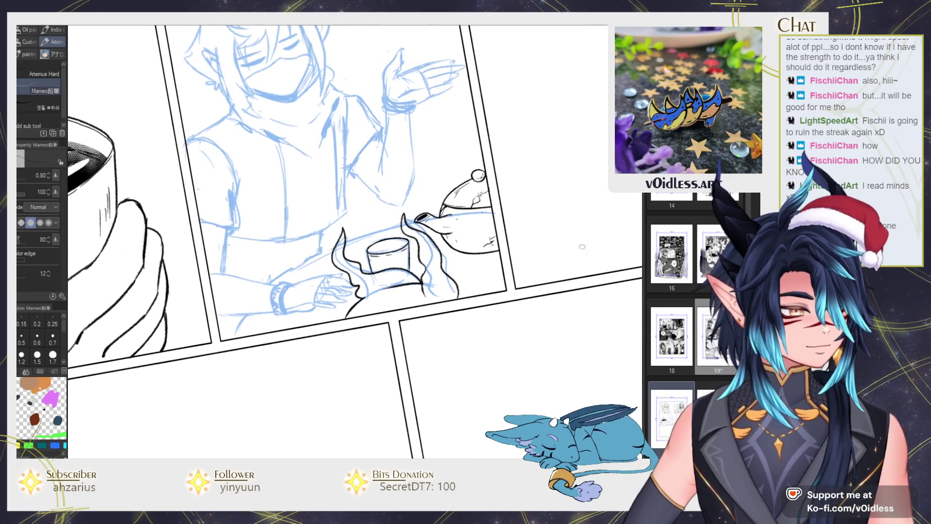
mouse_move(275, 284)
mouse_down()
mouse_move(233, 339)
mouse_move(529, 207)
mouse_up()
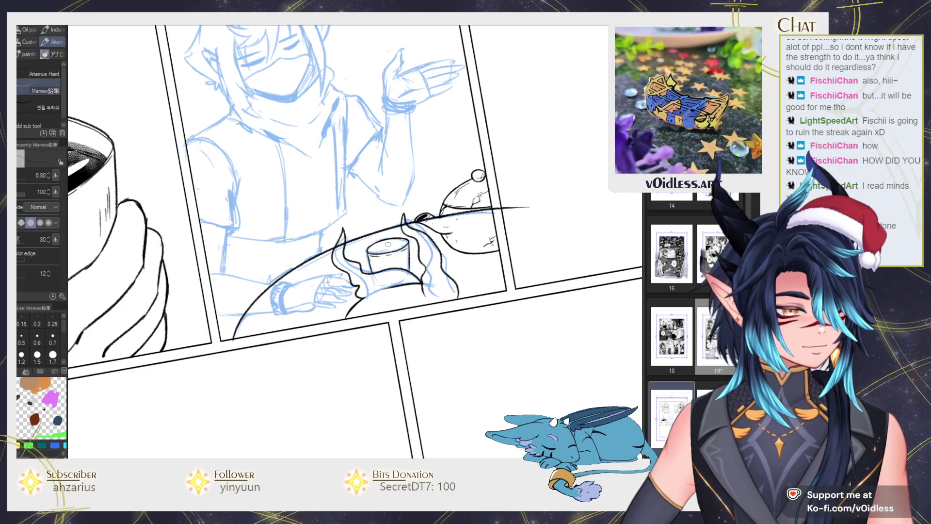
Erase the tabletop line's overshoot past the panel border.
key(e)
scroll(427, 223, up, 2)
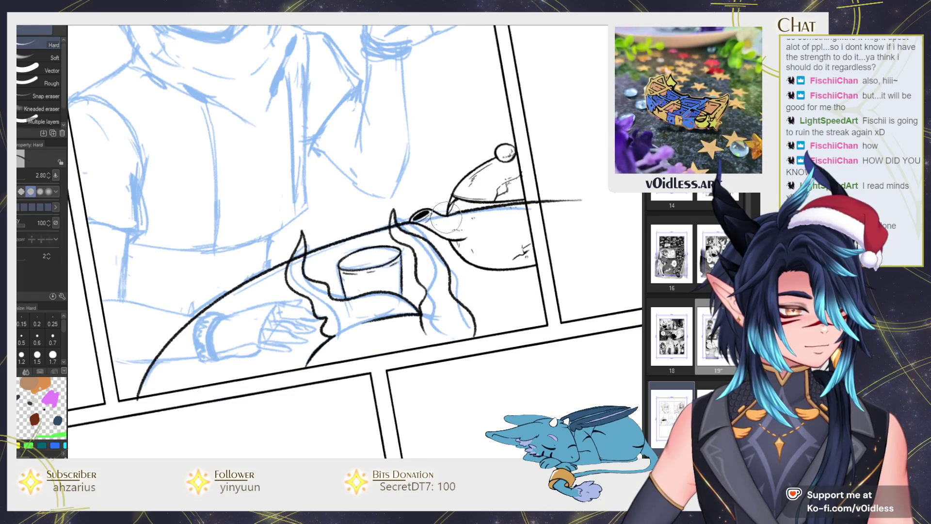
drag(451, 213, 598, 194)
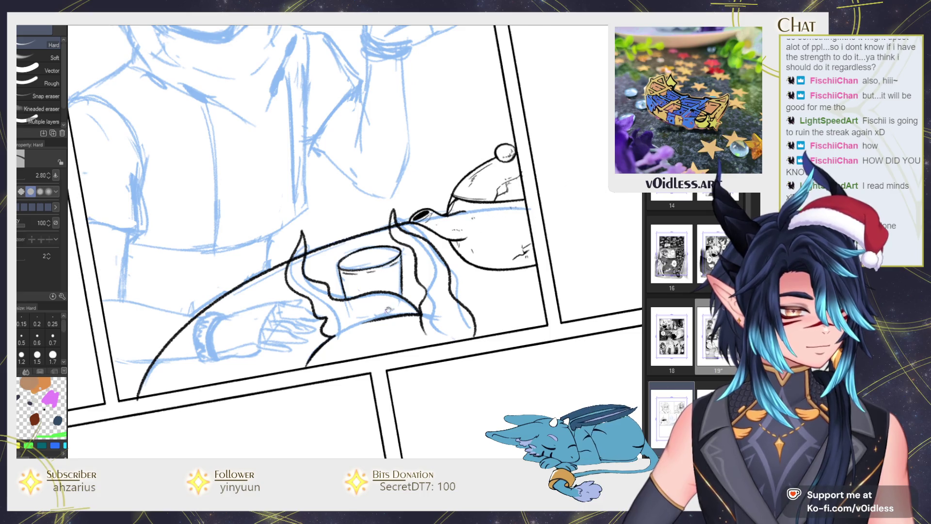
drag(389, 307, 476, 236)
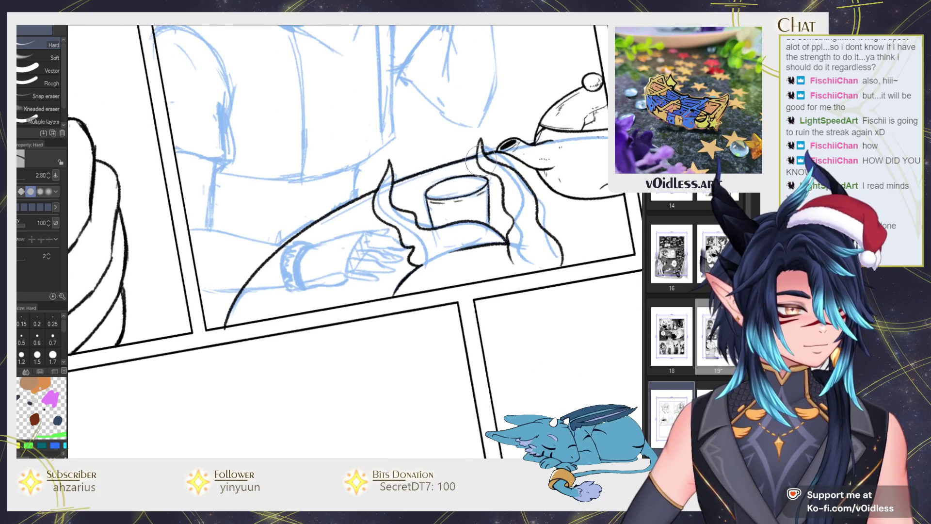
drag(456, 180, 489, 150)
Add wood-grain hatching along the table edge and above the sleeve cuff.
key(p)
mouse_move(342, 201)
mouse_down()
mouse_move(405, 178)
mouse_move(368, 191)
mouse_move(380, 182)
mouse_up()
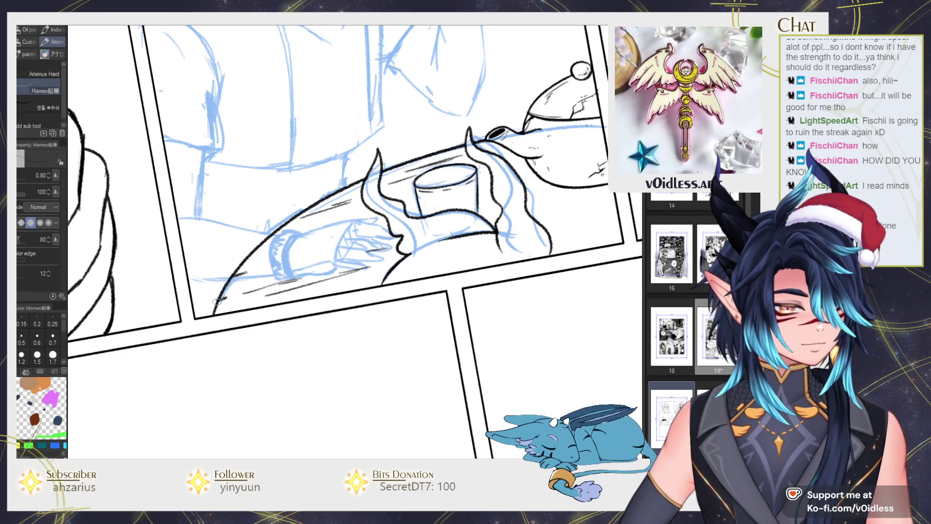
drag(300, 298, 371, 279)
drag(546, 231, 459, 238)
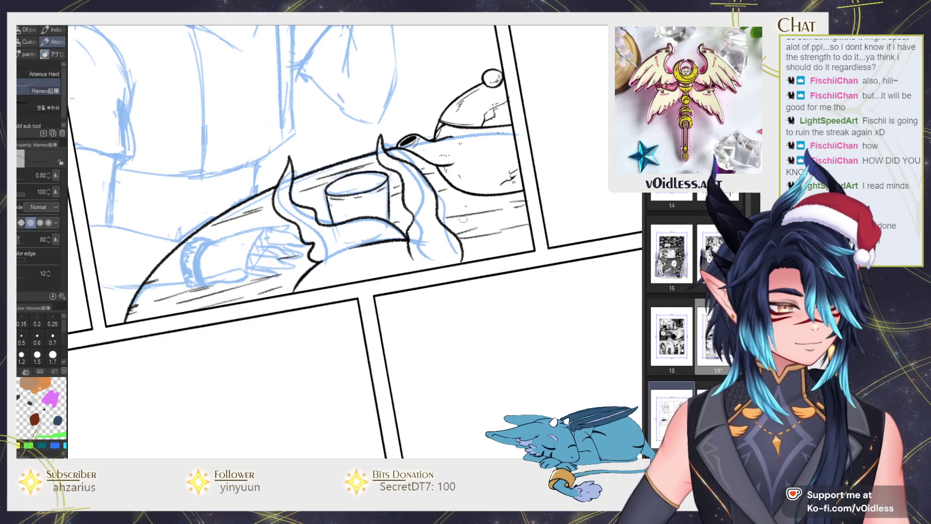
drag(524, 247, 526, 268)
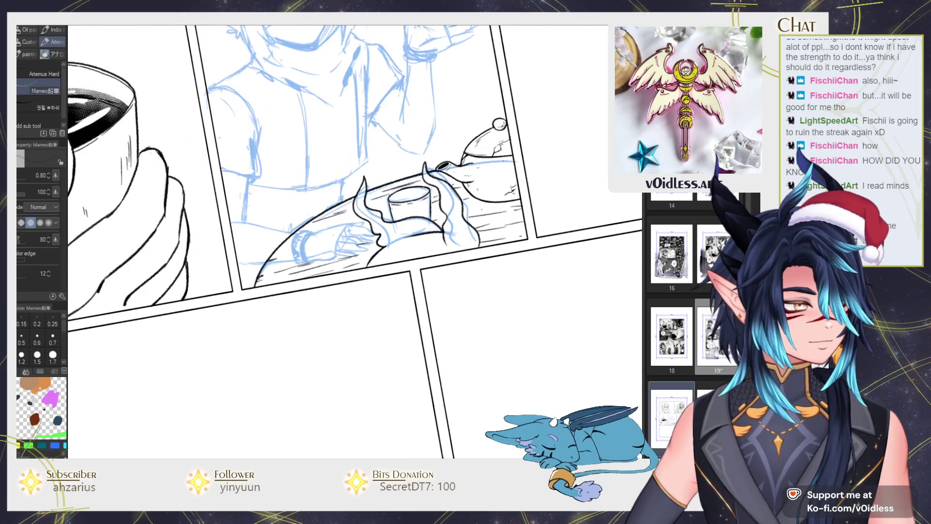
scroll(354, 243, down, 2)
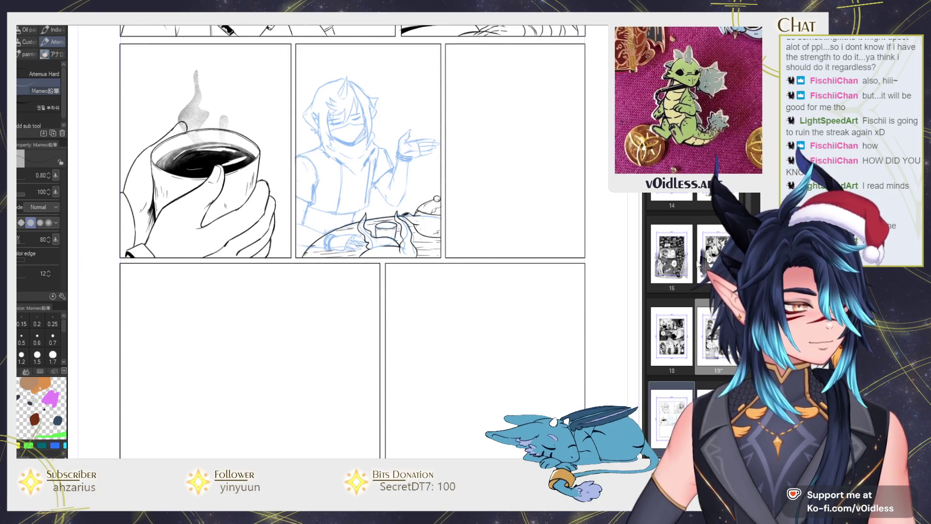
Ink the hair line down the side of the face and retrace the jaw darker.
scroll(361, 121, up, 4)
scroll(367, 169, up, 1)
mouse_move(367, 174)
mouse_down()
mouse_move(370, 229)
mouse_move(306, 335)
mouse_up()
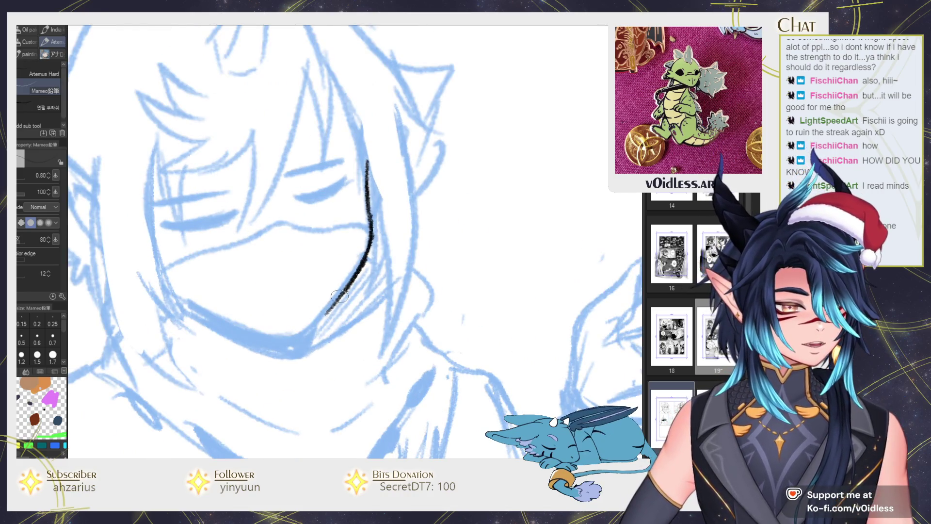
mouse_move(358, 268)
mouse_down()
mouse_move(371, 144)
mouse_move(416, 191)
mouse_move(410, 241)
mouse_up()
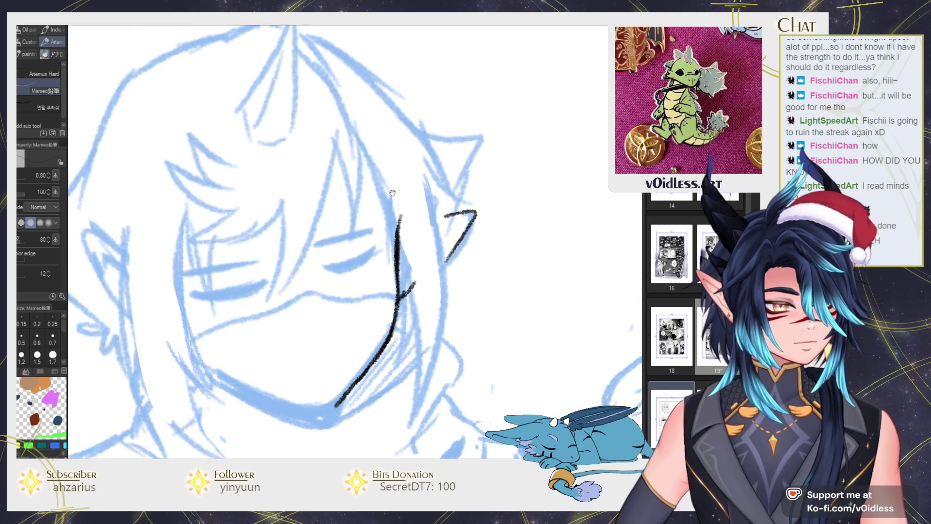
Ink both closed eyes: the upper eyelid and thick lashes, redrawing the first eyelid.
mouse_move(320, 266)
mouse_down()
mouse_move(377, 251)
mouse_move(326, 269)
mouse_up()
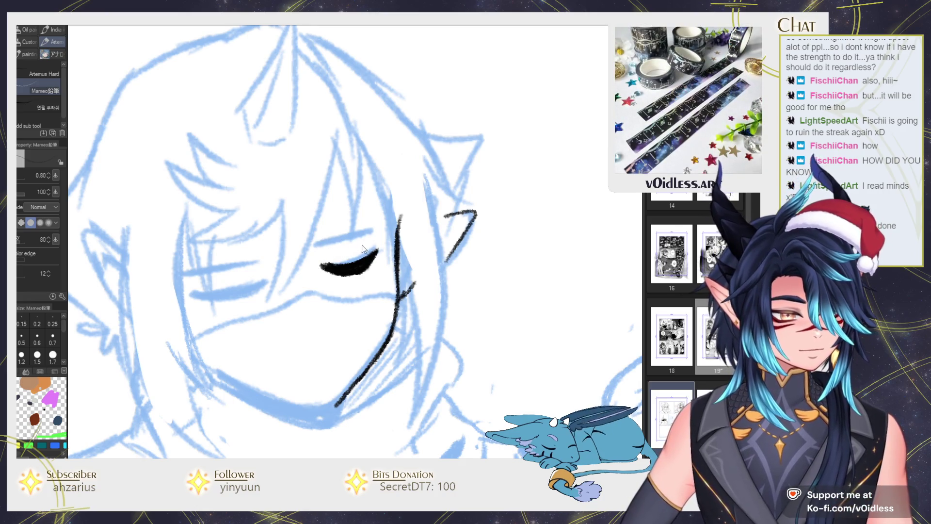
drag(315, 236, 366, 222)
key(ctrl+z)
drag(315, 236, 366, 223)
drag(304, 260, 379, 229)
drag(269, 239, 339, 223)
drag(269, 268, 339, 252)
drag(266, 268, 342, 253)
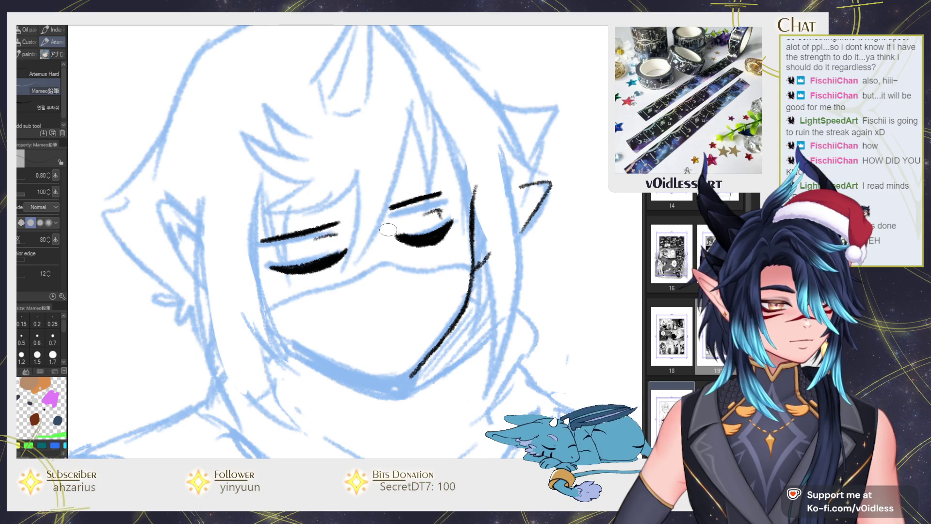
Ink the mask's top edge across the face and start a forehead hair strand.
scroll(364, 227, down, 1)
scroll(427, 232, down, 1)
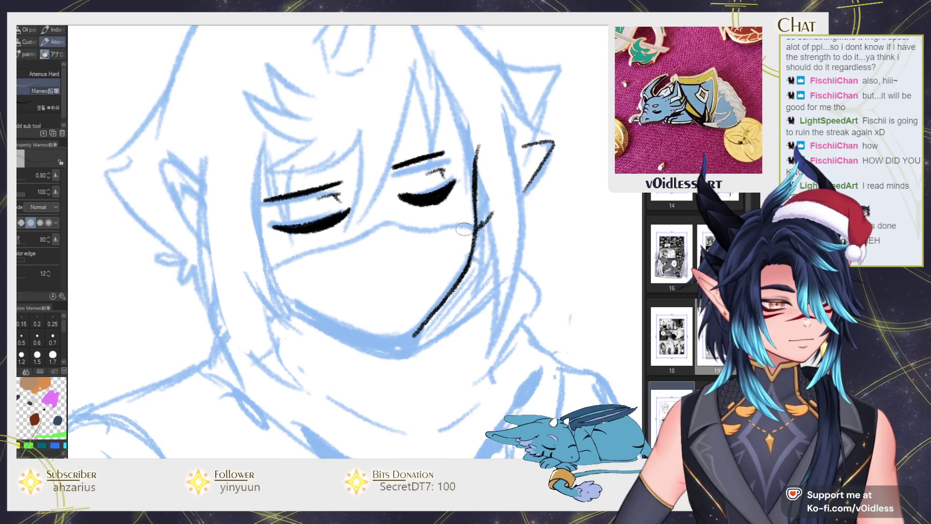
drag(474, 227, 271, 272)
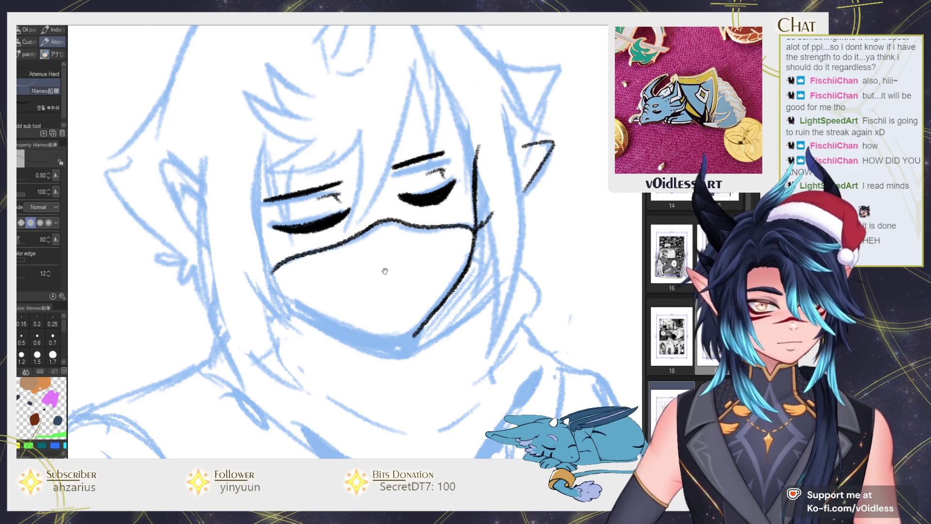
scroll(383, 262, up, 2)
scroll(383, 243, up, 2)
mouse_move(377, 153)
mouse_down()
mouse_move(291, 323)
mouse_move(328, 191)
mouse_up()
Ink hair strands from the forehead down to the mask, undoing stray ones.
key(ctrl+z)
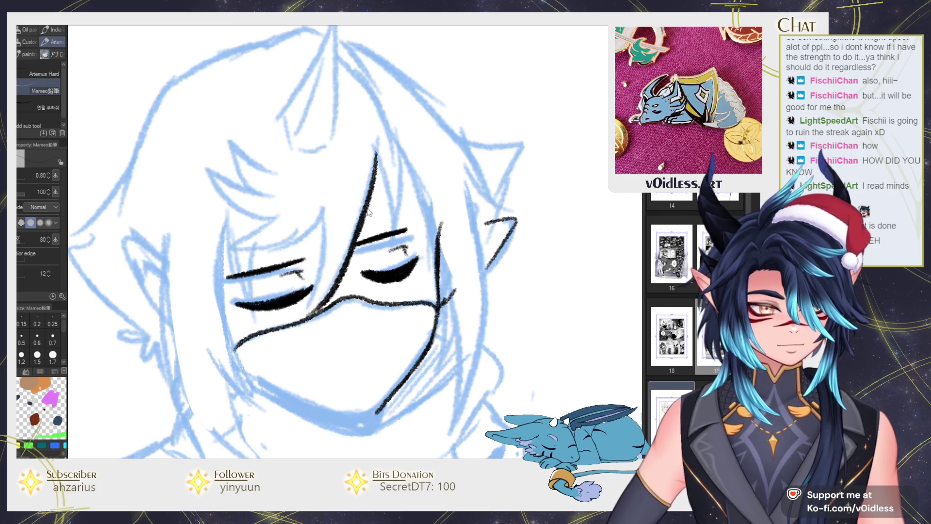
key(ctrl+z)
drag(381, 156, 376, 295)
drag(377, 177, 321, 301)
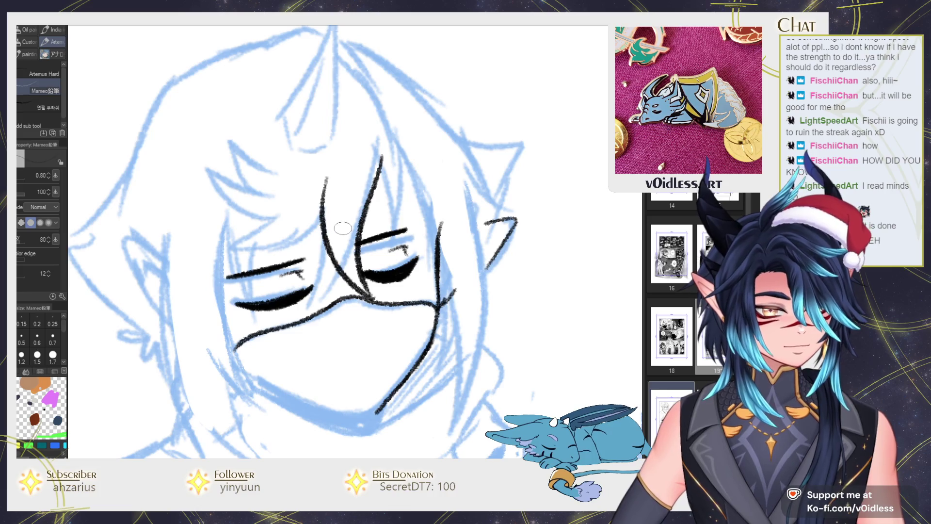
key(ctrl+z)
key(ctrl+z)
drag(383, 155, 359, 240)
mouse_move(373, 180)
mouse_down()
mouse_move(353, 301)
mouse_move(307, 186)
mouse_move(305, 228)
mouse_move(268, 250)
mouse_move(228, 253)
mouse_move(274, 217)
mouse_move(202, 160)
mouse_move(249, 183)
mouse_up()
Ink the tall spike on top of the head and the hair strands to its right.
mouse_move(213, 155)
mouse_down()
mouse_move(252, 171)
mouse_move(286, 167)
mouse_move(267, 96)
mouse_move(312, 152)
mouse_move(325, 231)
mouse_up()
mouse_move(262, 213)
mouse_down()
mouse_move(320, 99)
mouse_move(298, 241)
mouse_move(343, 206)
mouse_up()
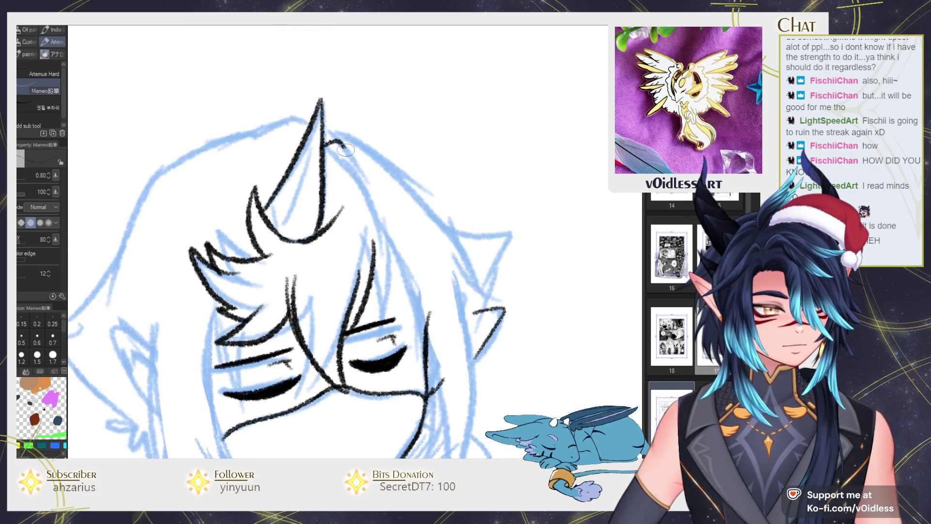
drag(328, 141, 402, 271)
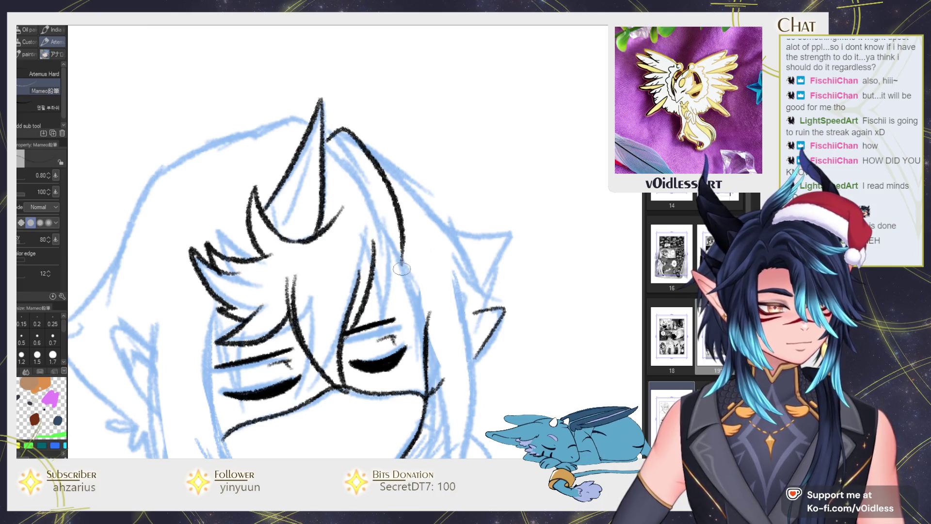
drag(364, 165, 388, 272)
drag(371, 165, 347, 267)
mouse_move(364, 181)
mouse_down()
mouse_move(349, 253)
mouse_move(397, 332)
mouse_up()
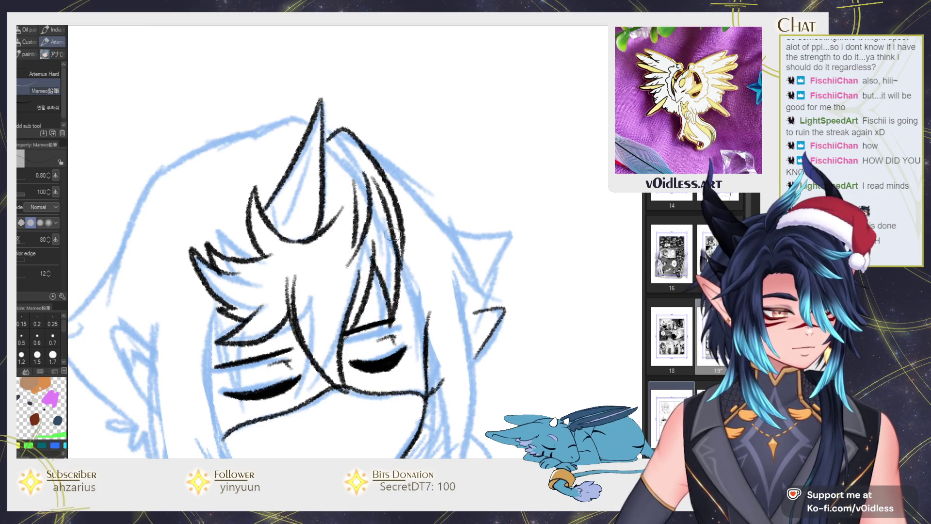
mouse_move(395, 271)
mouse_down()
mouse_move(421, 349)
mouse_move(414, 300)
mouse_up()
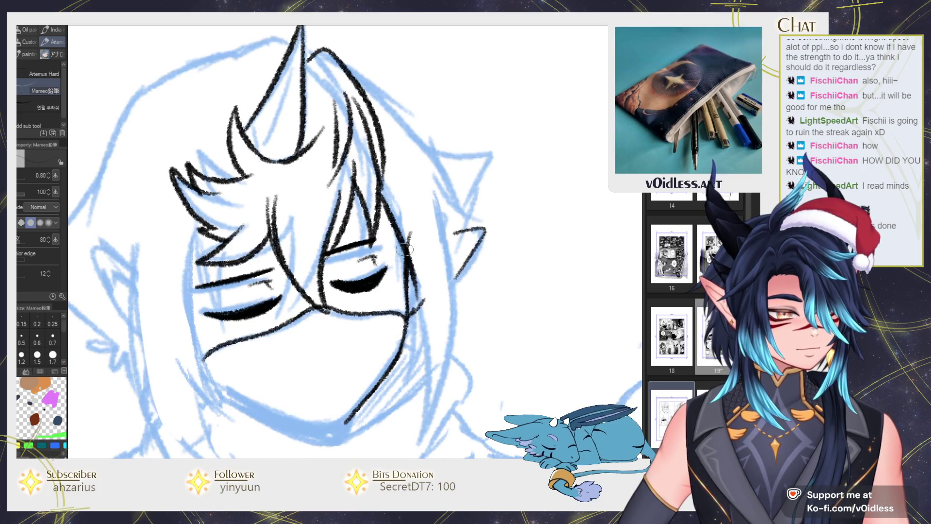
Ink the right jaw line, redrawing it twice until it sits right.
mouse_move(410, 264)
mouse_down()
mouse_move(405, 383)
mouse_move(400, 341)
mouse_up()
key(ctrl+z)
drag(406, 228, 396, 344)
key(ctrl+z)
key(ctrl+z)
mouse_move(410, 227)
mouse_down()
mouse_move(399, 343)
mouse_move(420, 284)
mouse_move(405, 412)
mouse_up()
Add jaw and hair strokes on the right and a stroke across the head top.
drag(453, 204, 434, 349)
drag(434, 243, 424, 277)
mouse_move(422, 192)
mouse_down()
mouse_move(447, 296)
mouse_move(415, 148)
mouse_up()
scroll(444, 179, up, 3)
mouse_move(318, 109)
mouse_down()
mouse_move(418, 186)
mouse_move(461, 271)
mouse_move(543, 260)
mouse_up()
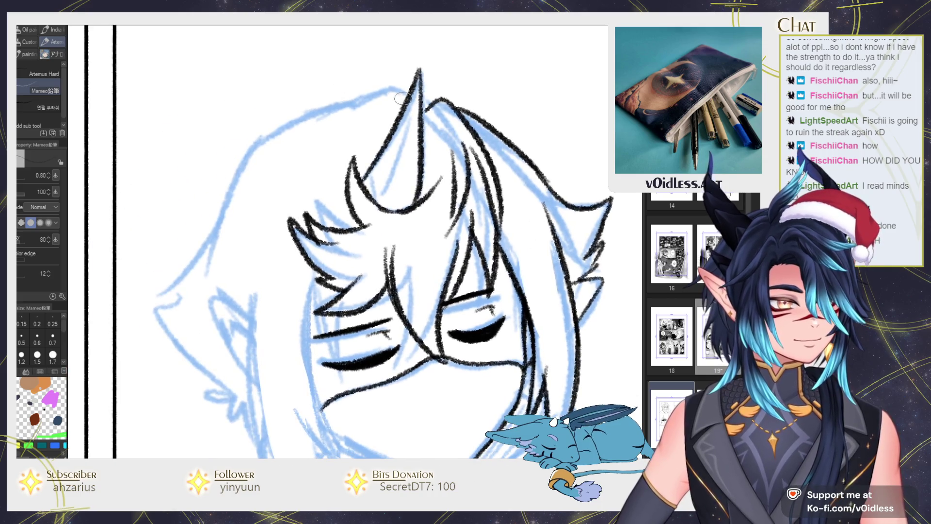
Ink the top and left hair outlines plus short strokes under the spike.
drag(401, 95, 340, 102)
drag(449, 183, 449, 238)
drag(419, 268, 429, 284)
drag(457, 208, 460, 245)
mouse_move(376, 108)
mouse_down()
mouse_move(164, 312)
mouse_move(261, 219)
mouse_move(331, 232)
mouse_up()
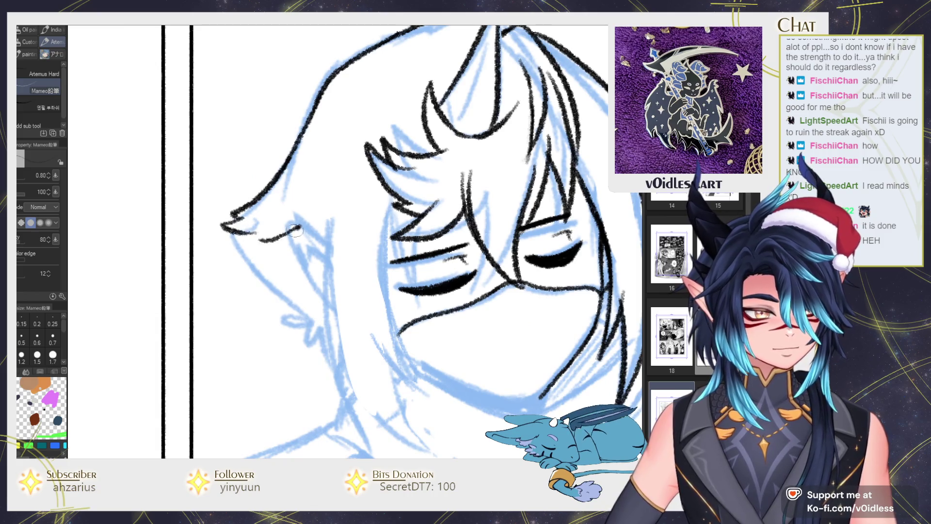
key(ctrl+z)
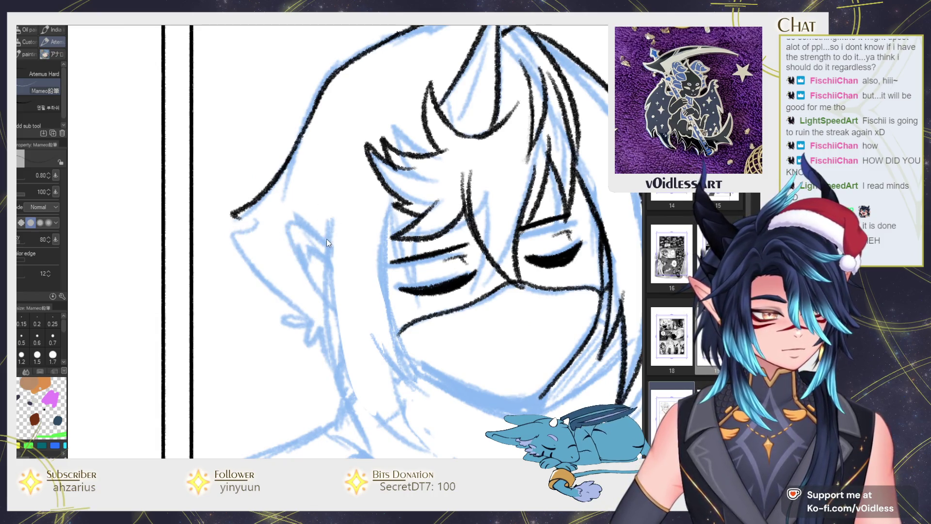
mouse_move(334, 236)
mouse_down()
mouse_move(247, 204)
mouse_move(286, 161)
mouse_up()
key(e)
key(p)
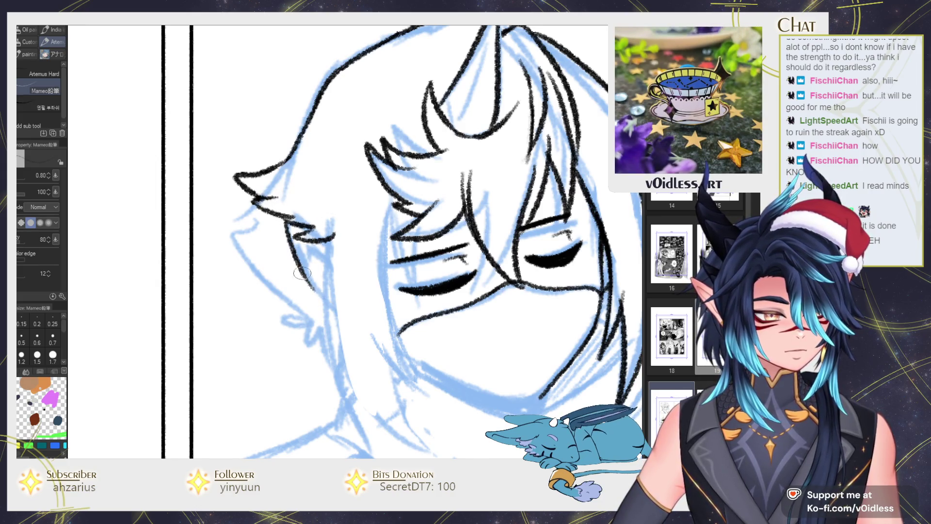
Ink the left cheek, jawline and the line along the side of the face.
drag(354, 261, 316, 173)
drag(292, 137, 313, 325)
key(ctrl+z)
drag(295, 135, 309, 311)
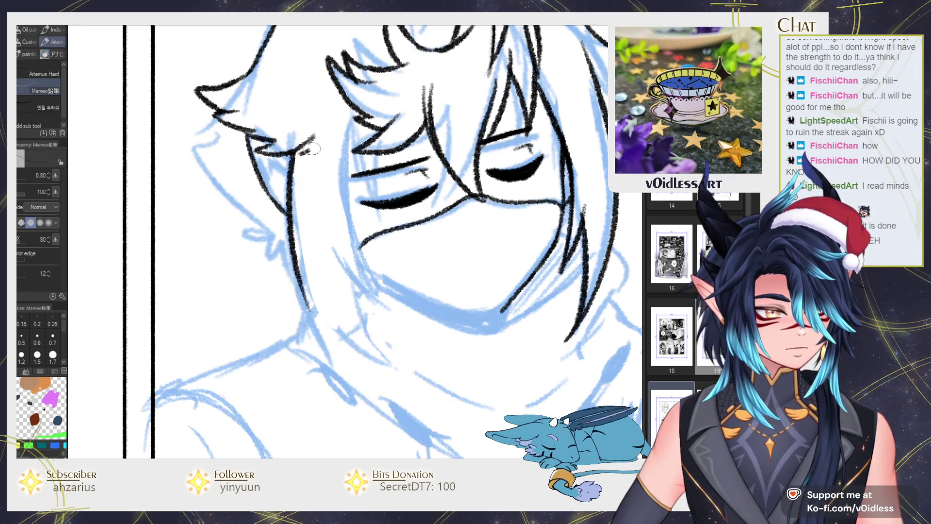
mouse_move(307, 262)
mouse_down()
mouse_move(384, 364)
mouse_move(406, 370)
mouse_up()
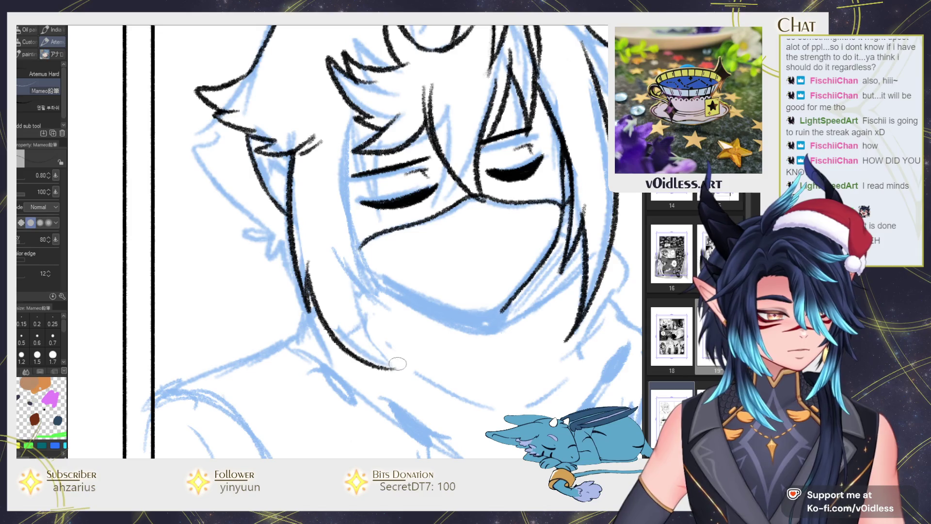
drag(350, 279, 400, 363)
drag(334, 248, 409, 317)
drag(351, 141, 367, 243)
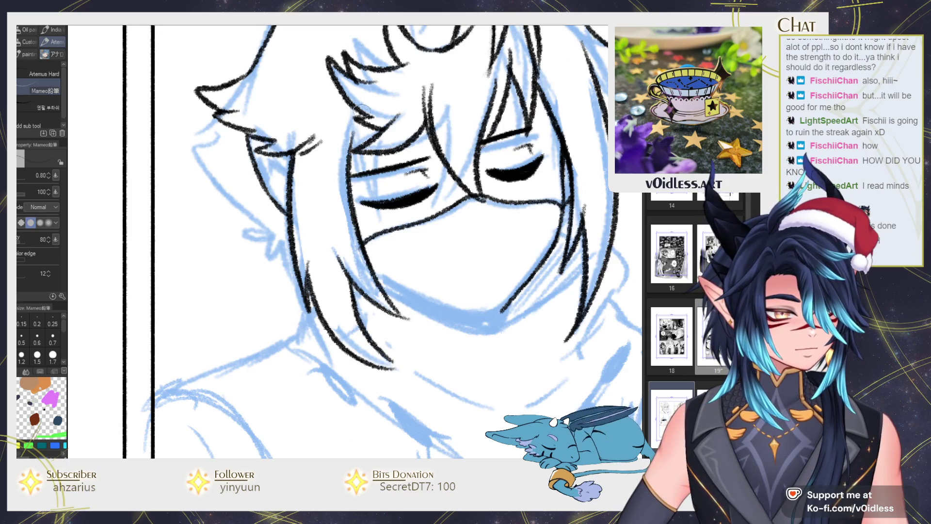
mouse_move(353, 146)
mouse_down()
mouse_move(363, 201)
mouse_move(373, 175)
mouse_move(382, 186)
mouse_up()
Trace the jaw and chin in black and double the lower chin line.
drag(415, 217, 324, 223)
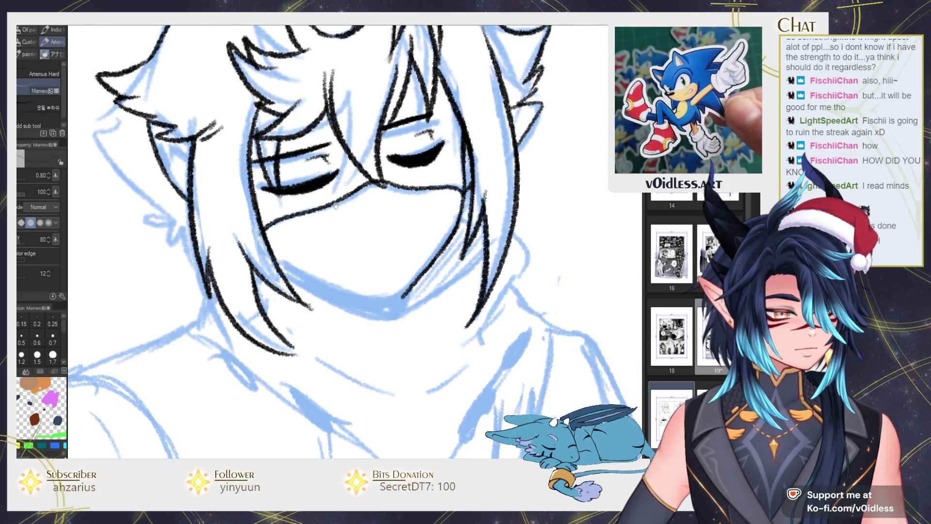
mouse_move(286, 279)
mouse_down()
mouse_move(483, 236)
mouse_move(514, 287)
mouse_up()
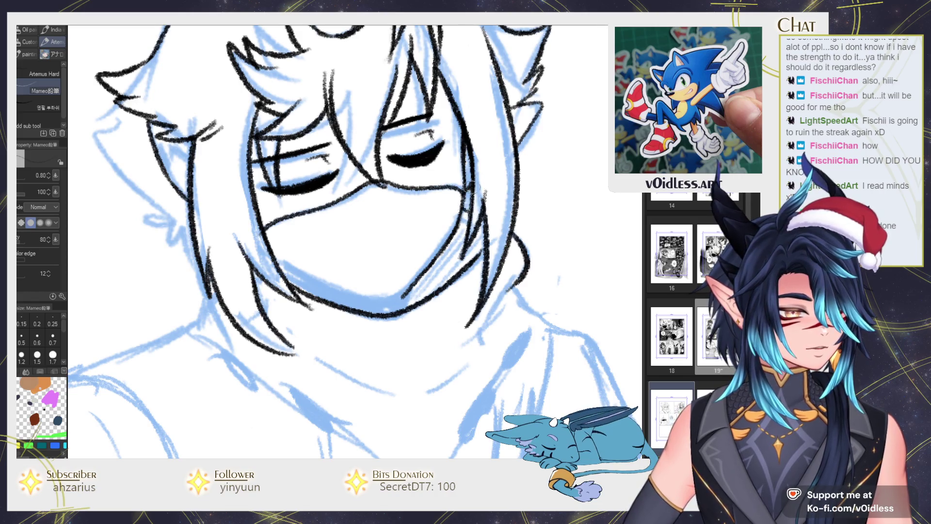
mouse_move(411, 290)
mouse_down()
mouse_move(275, 260)
mouse_move(341, 322)
mouse_up()
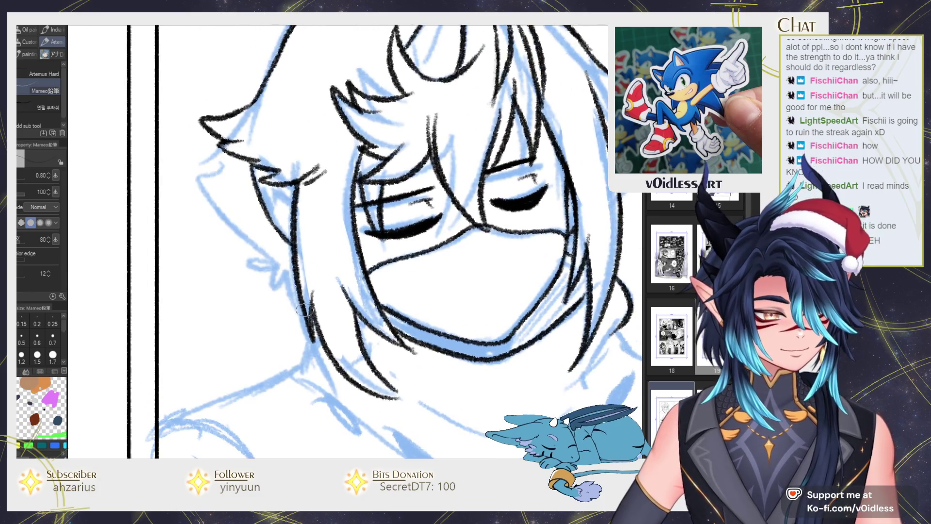
Ink hair spikes beside the face and a faint strand across the head.
mouse_move(297, 291)
mouse_down()
mouse_move(245, 240)
mouse_move(204, 121)
mouse_up()
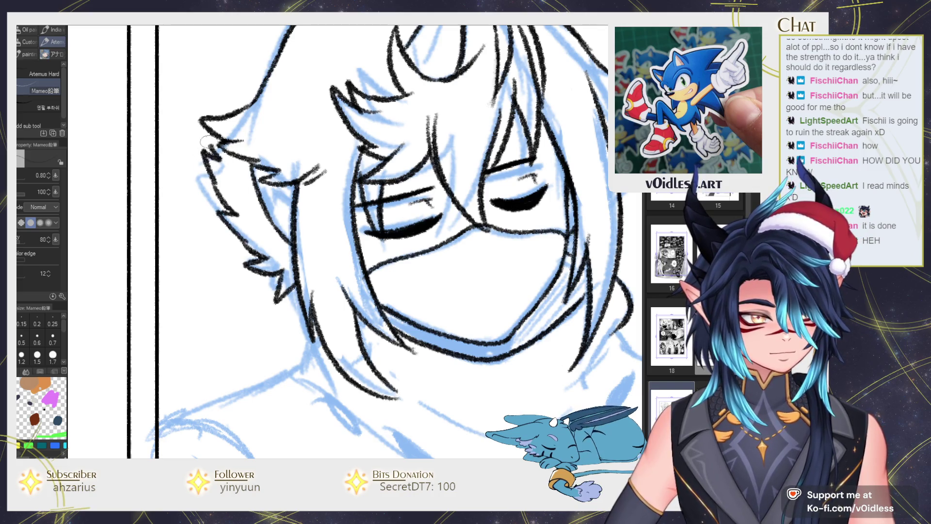
scroll(252, 91, down, 1)
scroll(252, 91, down, 3)
scroll(371, 197, up, 3)
scroll(371, 196, left, 1)
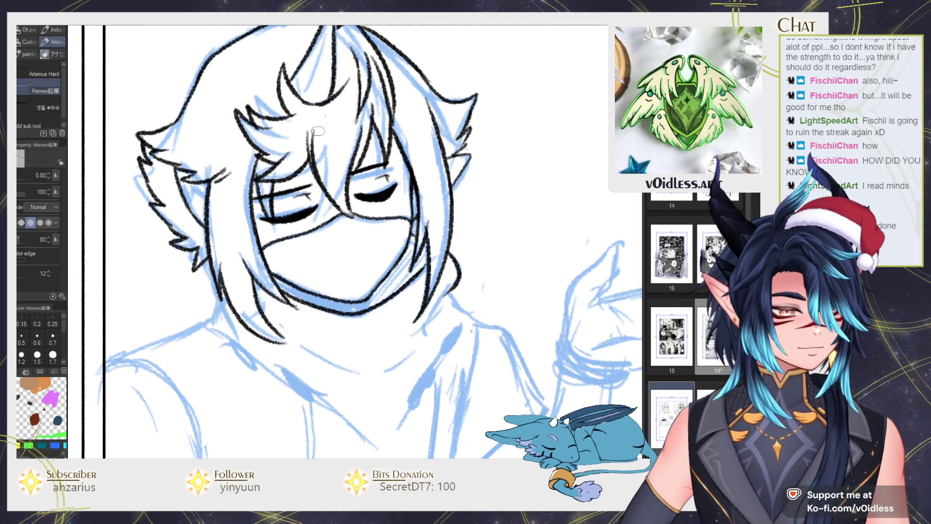
mouse_move(339, 209)
mouse_down()
mouse_move(320, 138)
mouse_move(331, 177)
mouse_up()
key(ctrl+z)
drag(277, 144, 311, 132)
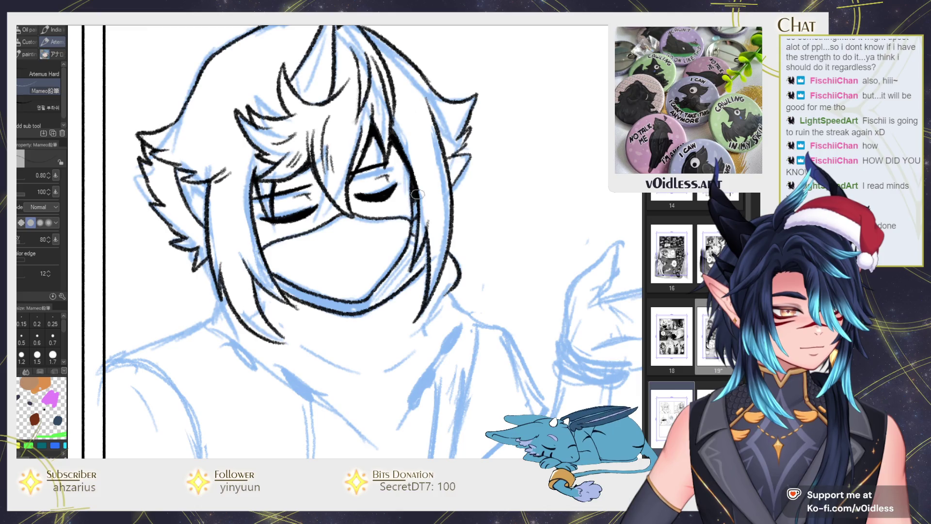
drag(412, 230, 481, 245)
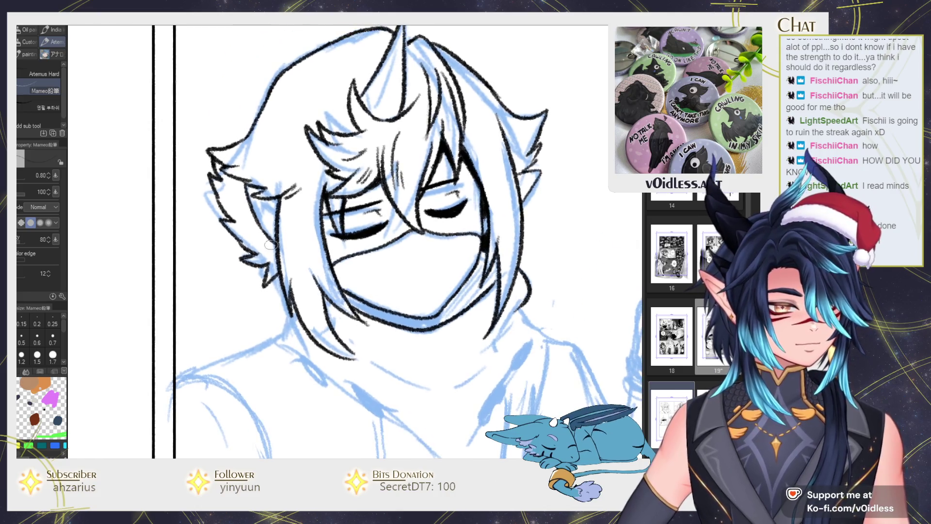
Fill the ear solid black and touch up its edge and lower tip.
key(g)
click(271, 245)
key(p)
mouse_move(269, 284)
mouse_down()
mouse_move(272, 257)
mouse_move(253, 261)
mouse_move(244, 232)
mouse_up()
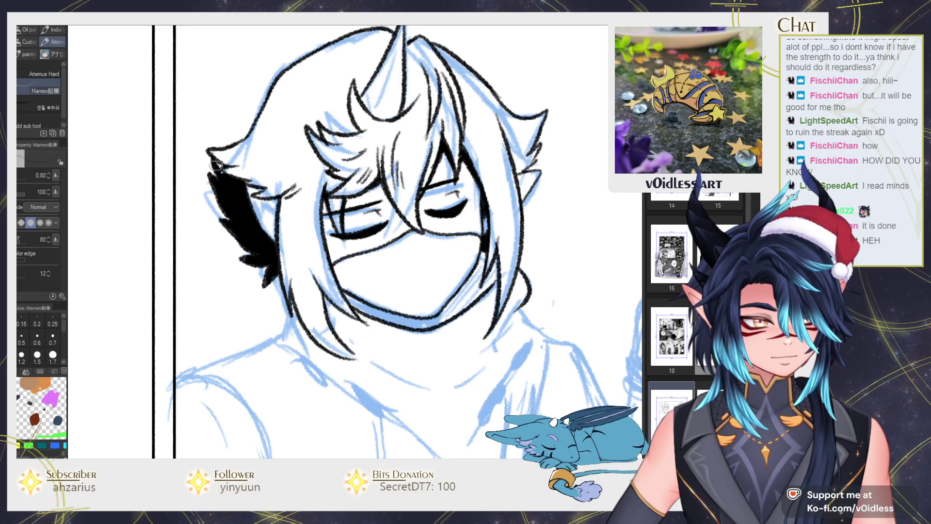
drag(244, 184, 281, 216)
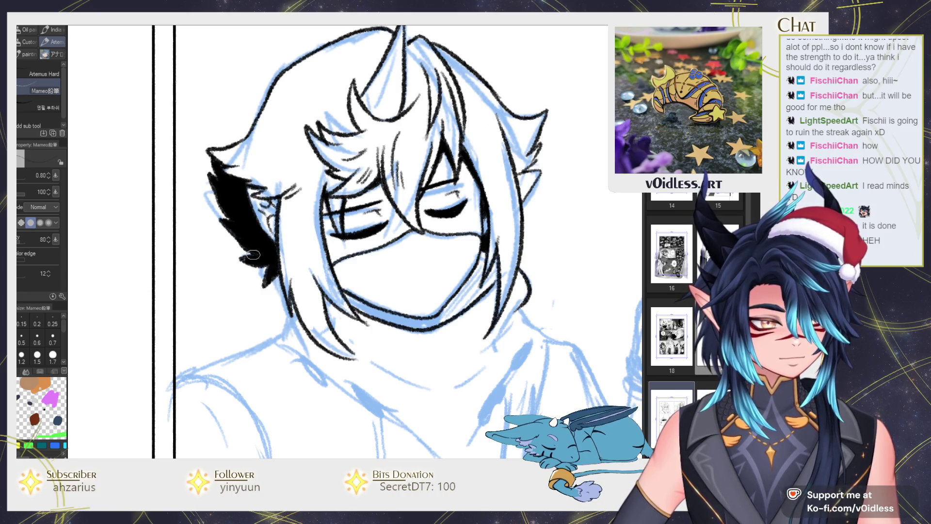
mouse_move(247, 264)
mouse_down()
mouse_move(267, 272)
mouse_move(257, 255)
mouse_up()
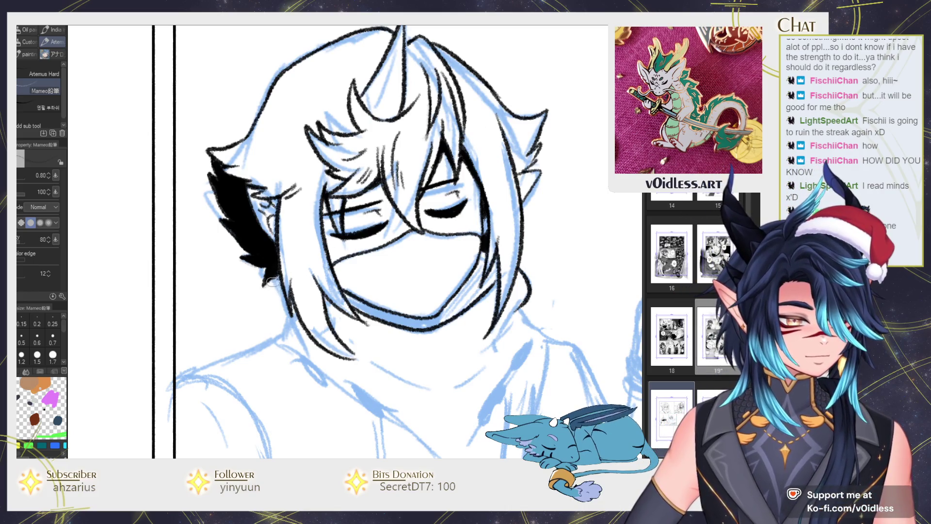
Thicken the chin stroke's end and ink hair strands left of the face and along the fringe.
drag(268, 281, 251, 242)
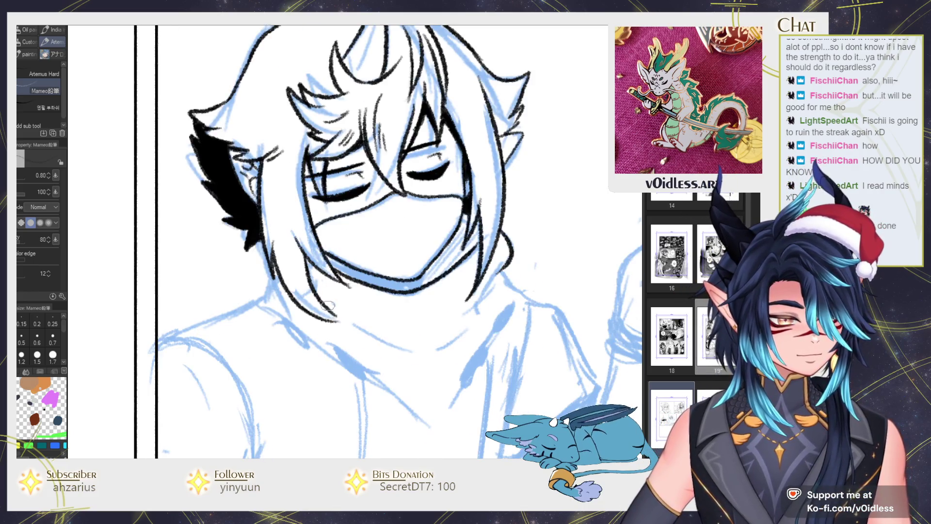
drag(345, 319, 341, 321)
drag(269, 187, 276, 225)
mouse_move(276, 167)
mouse_down()
mouse_move(301, 288)
mouse_move(304, 222)
mouse_up()
drag(346, 101, 357, 210)
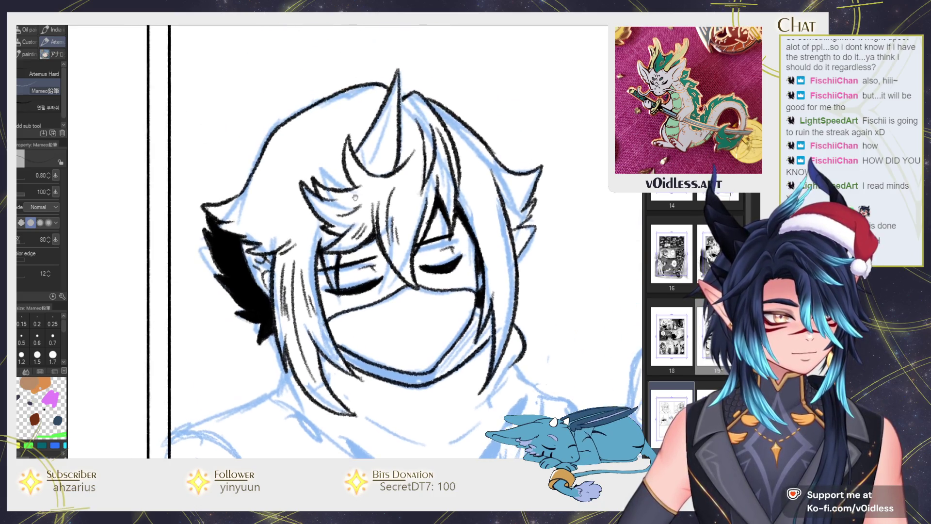
drag(257, 243, 298, 226)
drag(315, 211, 287, 239)
drag(235, 214, 288, 218)
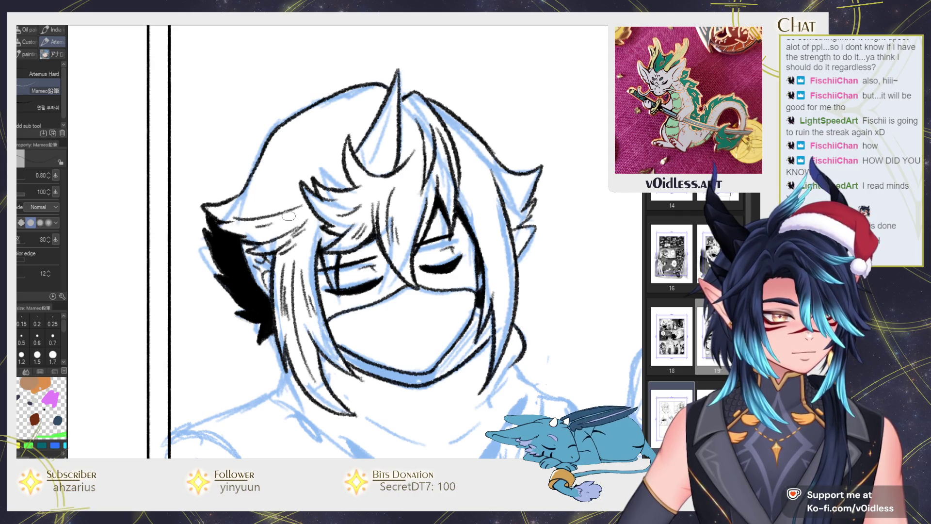
drag(248, 193, 276, 175)
Ink hair strokes around the horn and along the right side of the hair.
mouse_move(341, 110)
mouse_down()
mouse_move(303, 140)
mouse_move(291, 177)
mouse_up()
drag(476, 235, 399, 212)
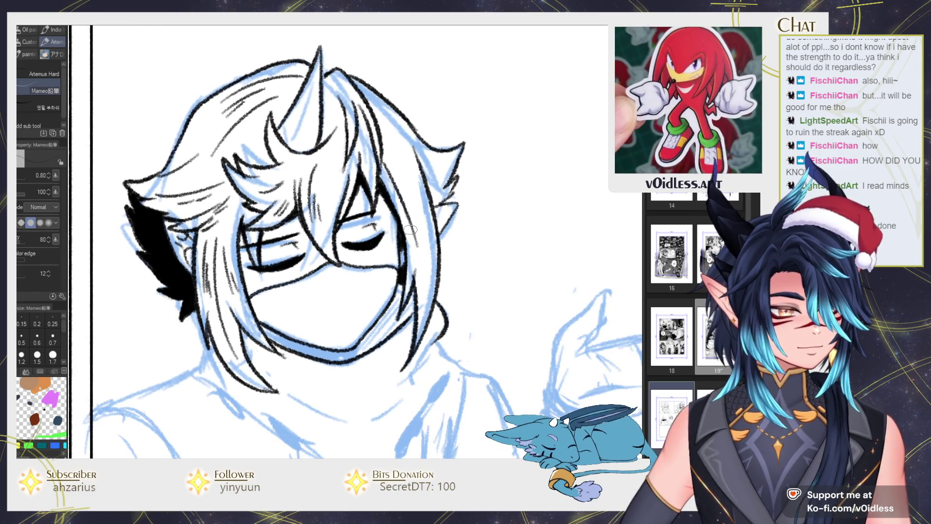
drag(410, 168, 432, 257)
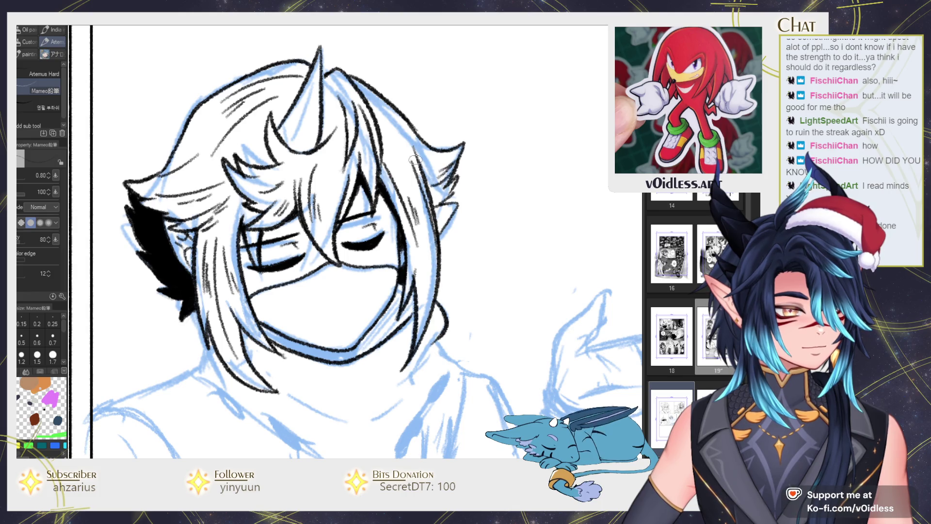
scroll(420, 178, down, 3)
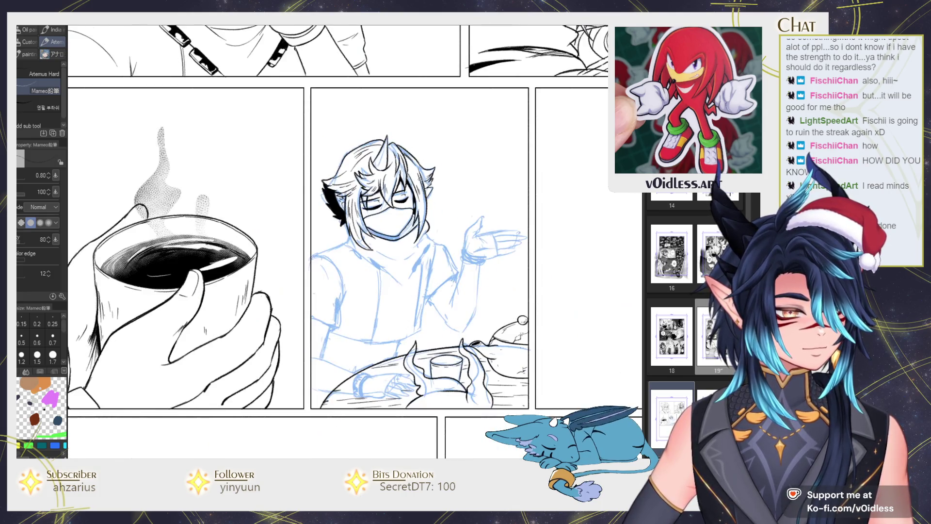
Hatch the shadow under the chin and along the right jaw.
scroll(423, 240, up, 2)
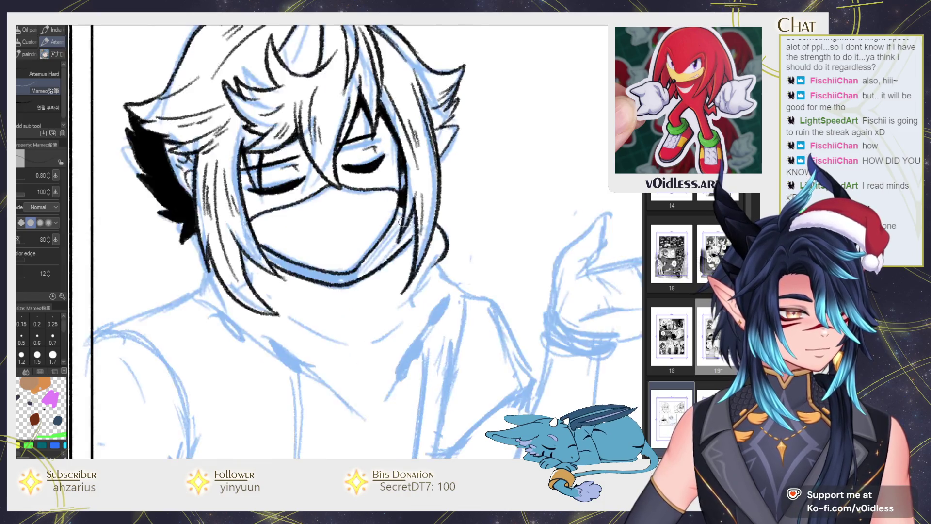
scroll(423, 239, up, 2)
scroll(373, 262, up, 1)
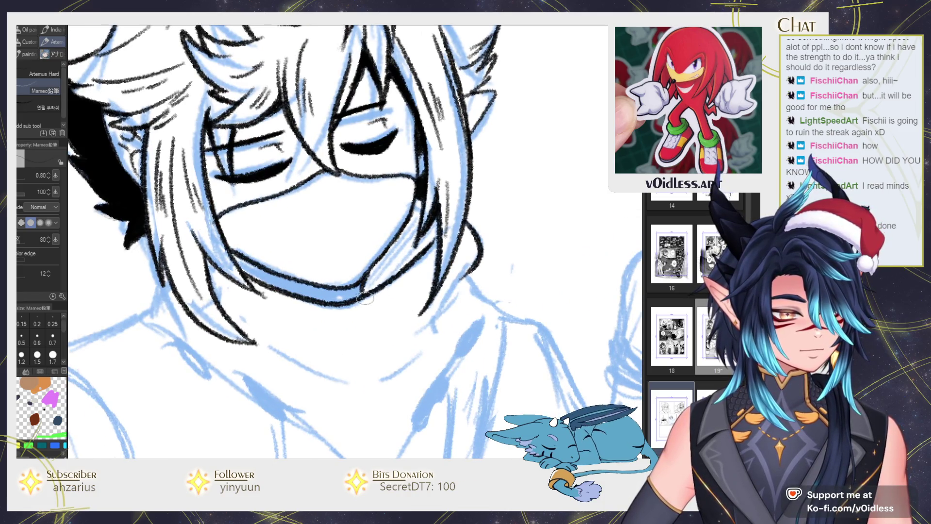
drag(377, 266, 363, 296)
mouse_move(398, 238)
mouse_down()
mouse_move(371, 292)
mouse_move(388, 278)
mouse_up()
drag(427, 208, 408, 252)
drag(417, 203, 392, 271)
drag(438, 223, 416, 251)
Draw the chin line below the jaw, redrawing it lower, plus a second jaw stroke.
scroll(428, 234, down, 1)
scroll(428, 234, down, 1)
mouse_move(291, 251)
mouse_down()
mouse_move(415, 264)
mouse_move(391, 284)
mouse_up()
key(ctrl+z)
drag(305, 263, 376, 283)
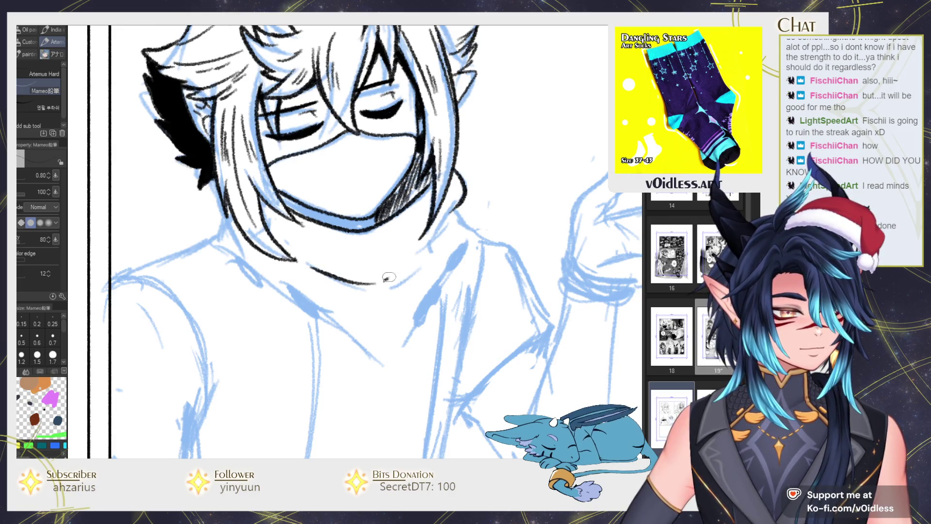
drag(427, 243, 364, 302)
Ink the neck and a diagonal high collar line, replacing the V-shaped stroke.
mouse_move(457, 209)
mouse_down()
mouse_move(463, 245)
mouse_move(203, 244)
mouse_up()
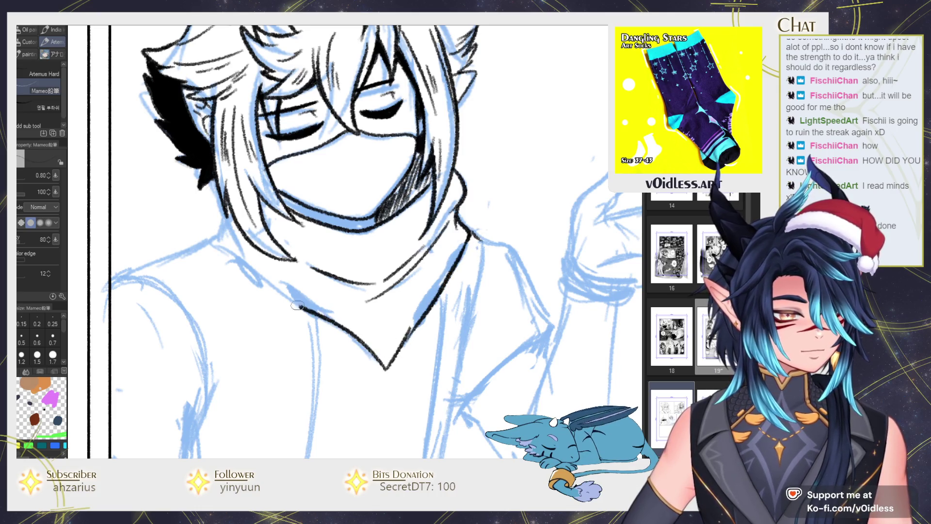
key(ctrl+z)
mouse_move(469, 236)
mouse_down()
mouse_move(395, 359)
mouse_move(384, 361)
mouse_move(204, 242)
mouse_move(212, 203)
mouse_up()
drag(281, 298, 301, 279)
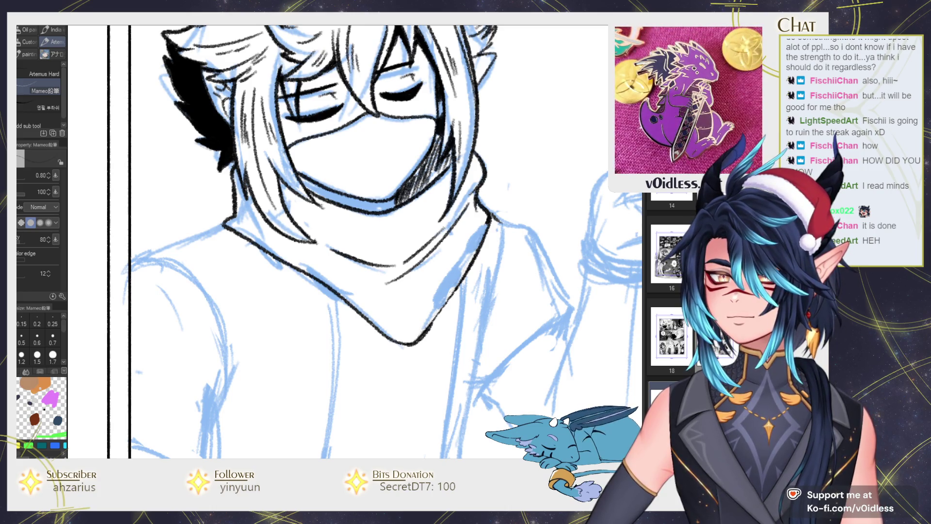
mouse_move(454, 271)
mouse_down()
mouse_move(410, 234)
mouse_move(398, 278)
mouse_move(412, 258)
mouse_up()
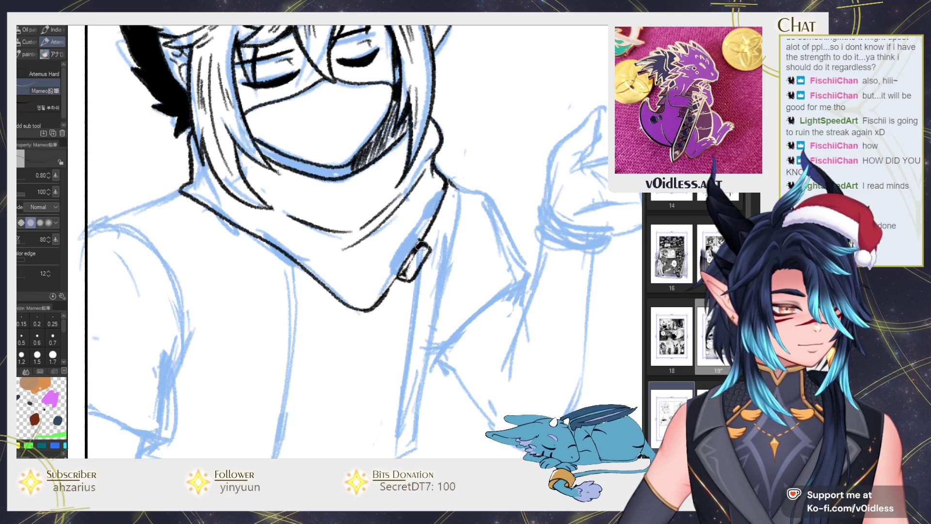
Ink the upper collar tab's interior and edge strokes, undoing the last stroke.
drag(423, 253, 413, 272)
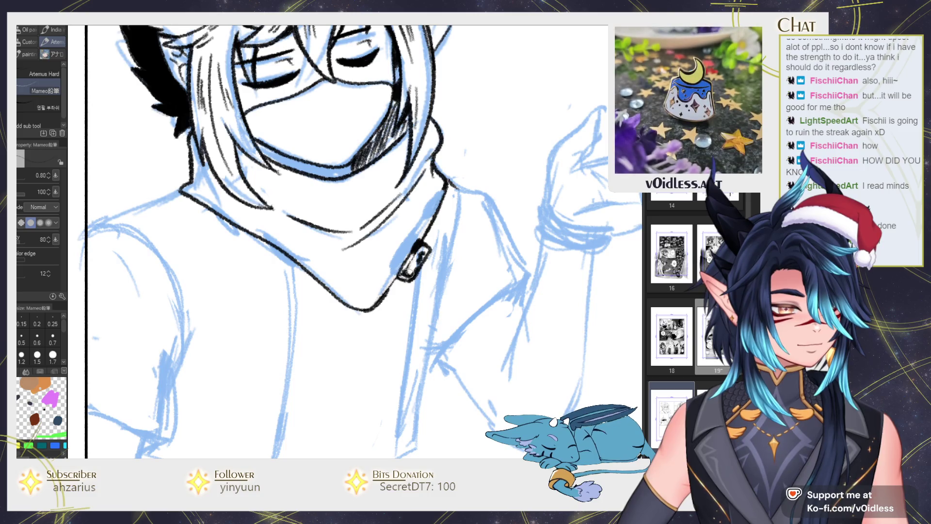
drag(438, 220, 429, 231)
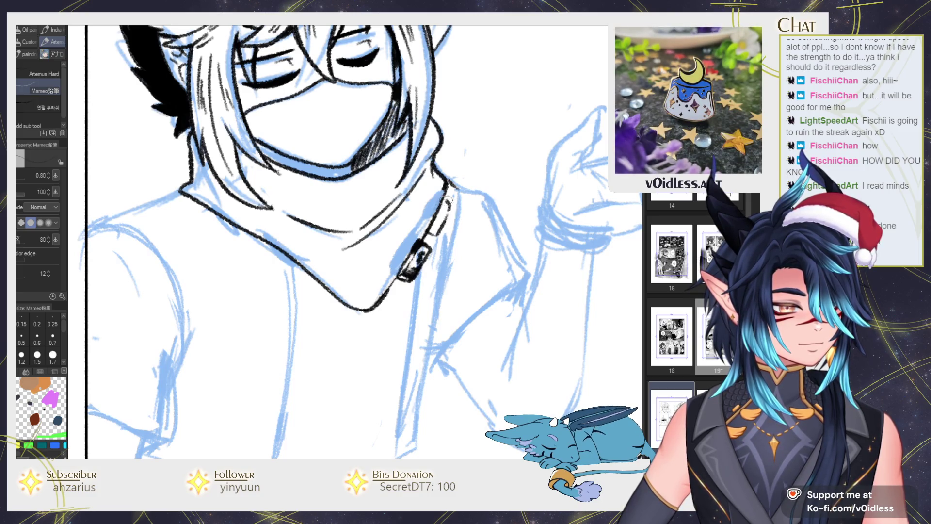
mouse_move(442, 204)
mouse_down()
mouse_move(428, 238)
mouse_move(451, 202)
mouse_up()
mouse_move(367, 253)
mouse_down()
mouse_move(399, 254)
mouse_move(368, 272)
mouse_move(344, 271)
mouse_move(334, 293)
mouse_move(371, 247)
mouse_move(345, 298)
mouse_move(380, 252)
mouse_up()
key(ctrl+z)
key(ctrl+z)
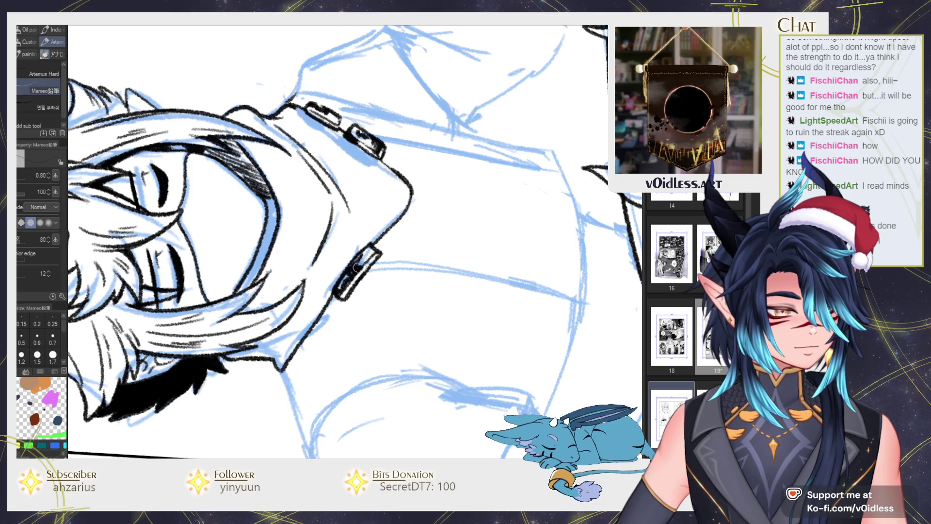
Straighten the view and outline a second collar tab, removing an overly heavy stroke.
drag(336, 293, 349, 271)
key(ctrl+@)
scroll(354, 291, down, 2)
scroll(355, 291, up, 3)
scroll(354, 291, up, 1)
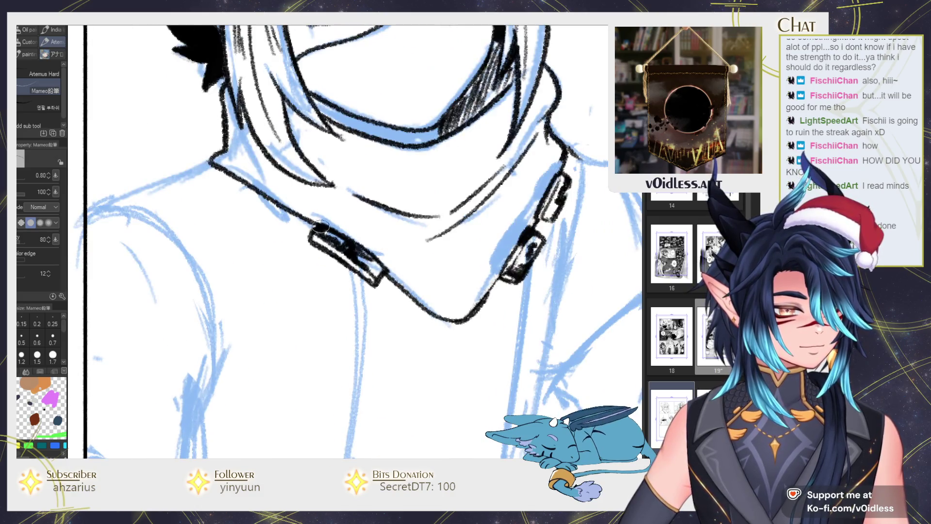
mouse_move(313, 222)
mouse_down()
mouse_move(326, 230)
mouse_move(292, 230)
mouse_move(252, 203)
mouse_move(306, 207)
mouse_up()
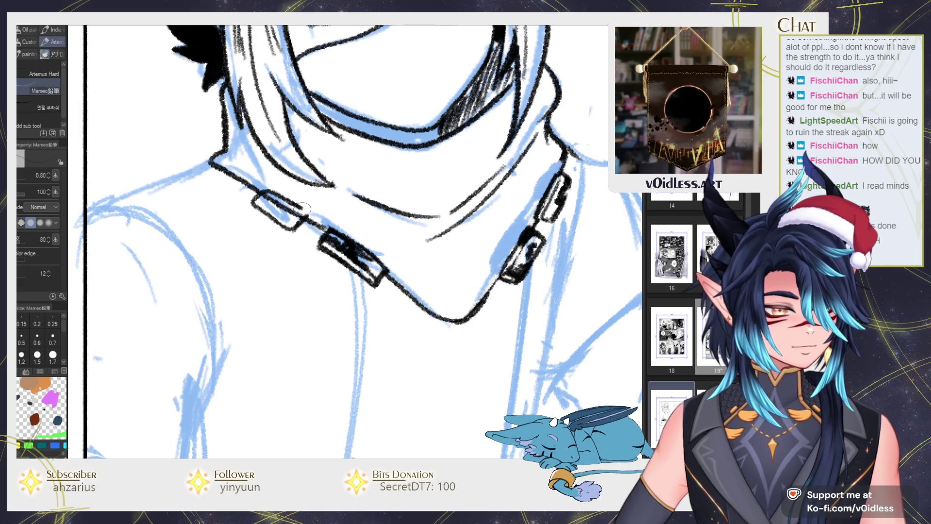
key(minus)
key(minus)
scroll(237, 300, up, 1)
mouse_move(321, 265)
mouse_down()
mouse_move(302, 281)
mouse_move(340, 252)
mouse_move(295, 263)
mouse_move(290, 277)
mouse_move(345, 244)
mouse_move(300, 276)
mouse_up()
key(ctrl+z)
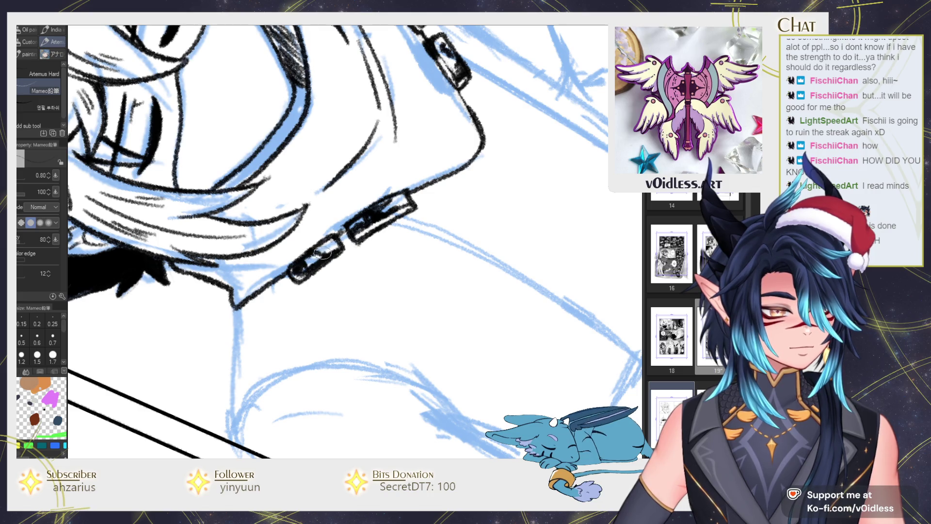
Darken and complete the lower collar tab's outline.
scroll(394, 219, up, 1)
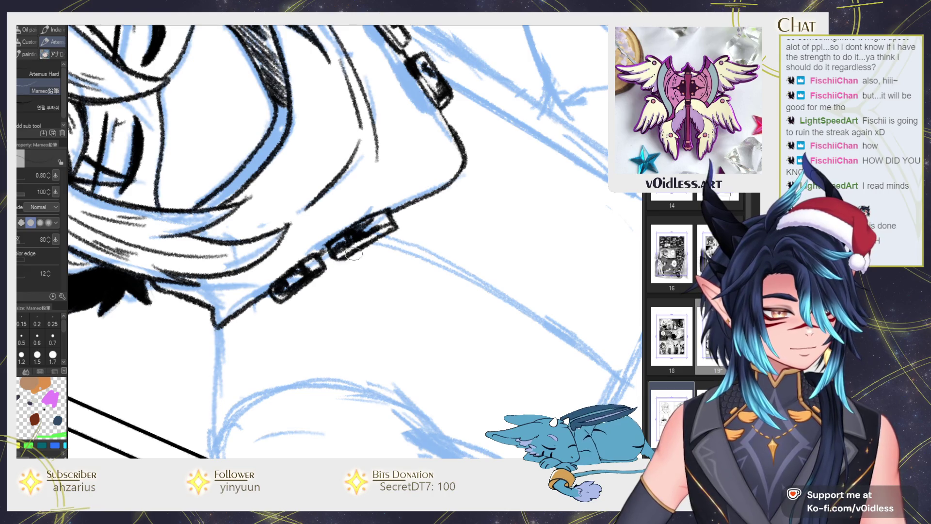
drag(322, 272, 289, 291)
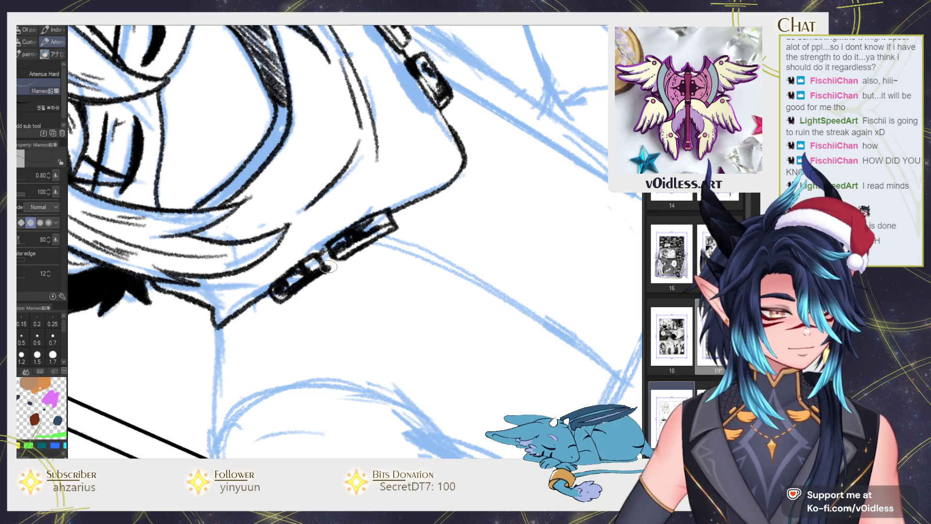
drag(325, 262, 320, 256)
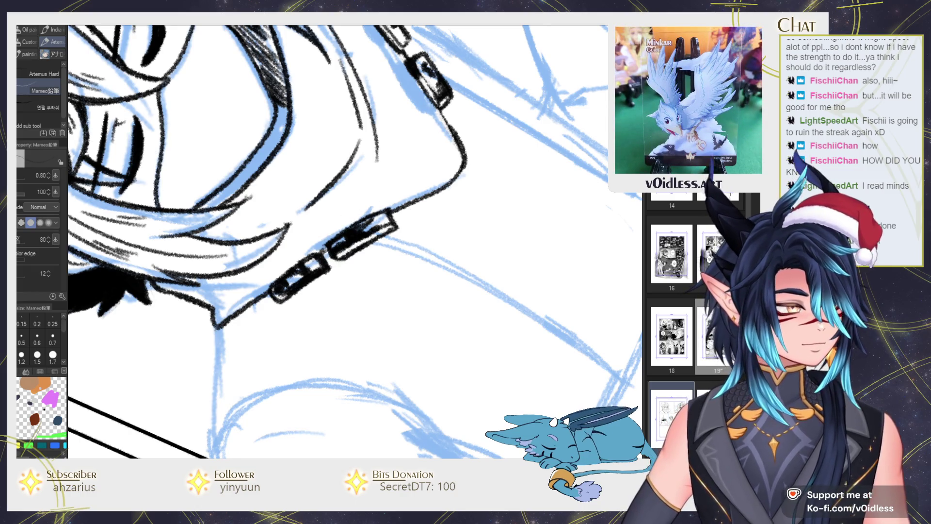
scroll(525, 174, down, 5)
scroll(391, 252, up, 2)
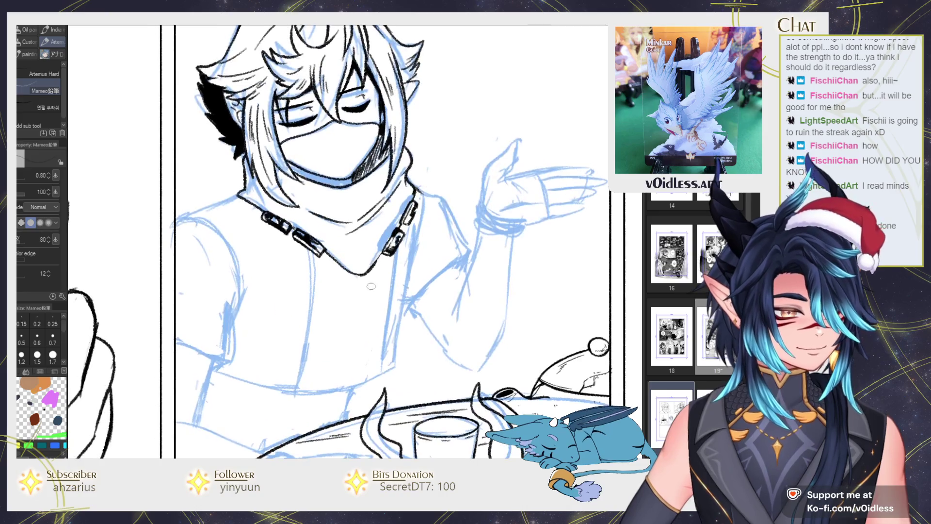
Ink the collar's lower edge, a line down from the tab, and the shirt's left front opening.
scroll(392, 251, up, 2)
drag(393, 241, 353, 269)
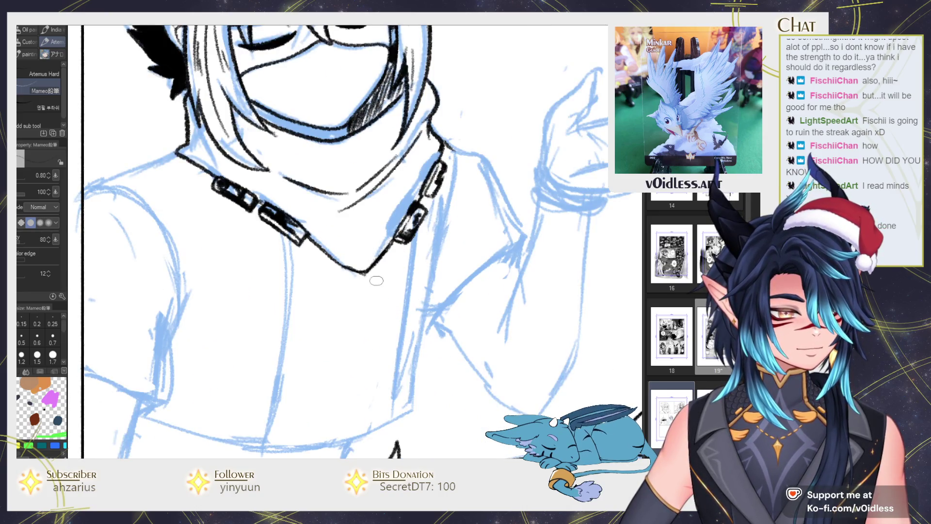
mouse_move(310, 239)
mouse_down()
mouse_move(359, 270)
mouse_move(371, 266)
mouse_up()
mouse_move(410, 197)
mouse_down()
mouse_move(383, 381)
mouse_move(434, 367)
mouse_up()
drag(334, 187, 313, 400)
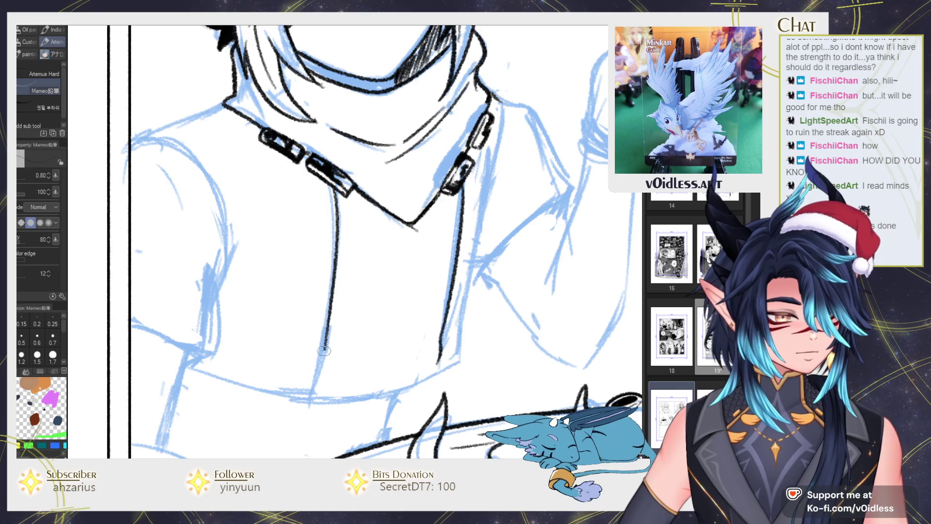
Ink the right shoulder's long line down from the collar corner, redoing misplaced strokes.
drag(431, 247, 388, 278)
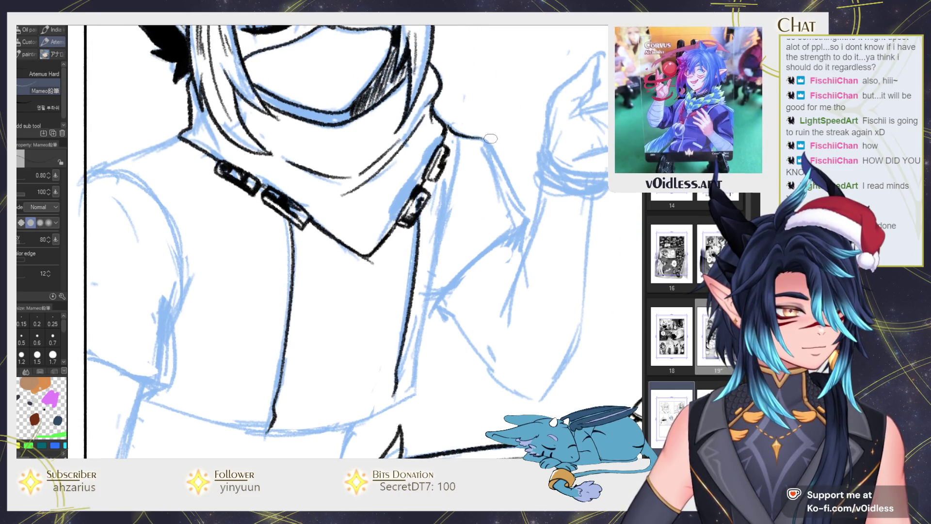
mouse_move(498, 166)
mouse_down()
mouse_move(527, 224)
mouse_move(444, 305)
mouse_up()
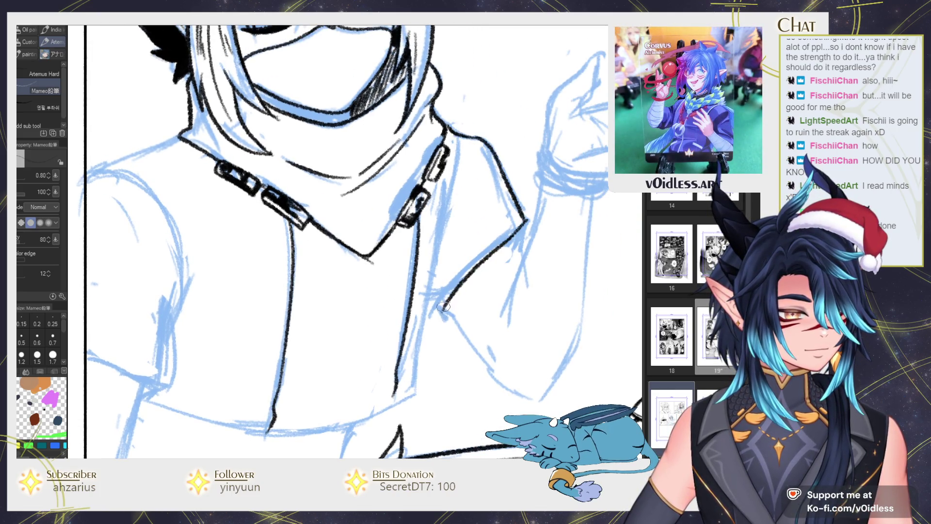
key(ctrl+z)
mouse_move(526, 213)
mouse_down()
mouse_move(518, 246)
mouse_move(435, 308)
mouse_up()
key(ctrl+z)
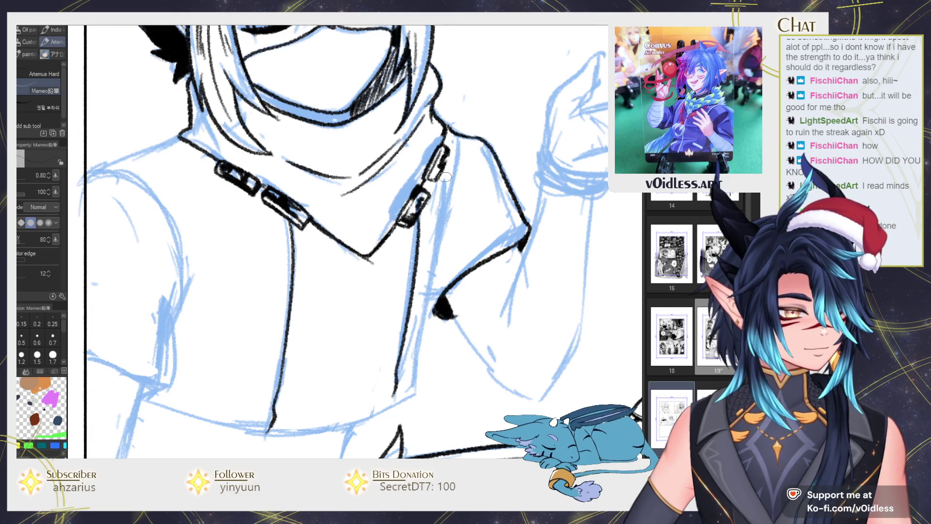
drag(456, 132, 411, 398)
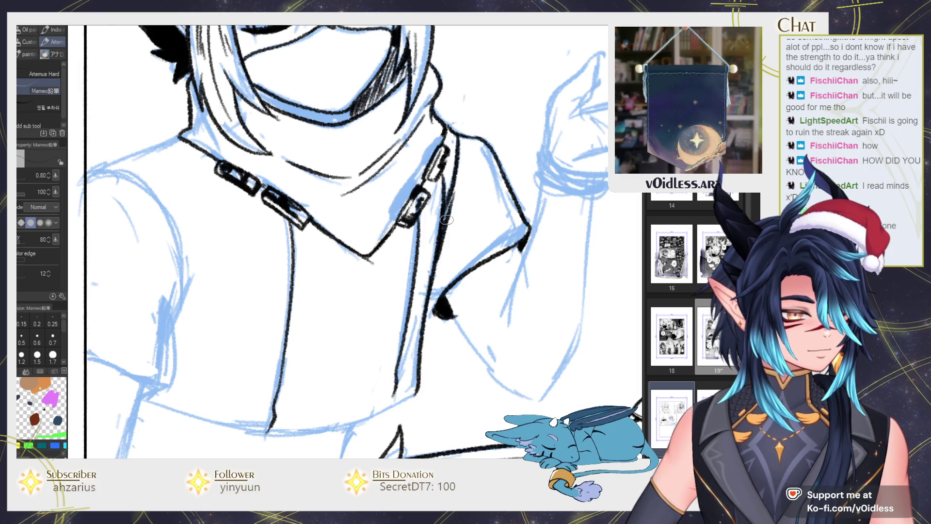
drag(456, 212, 442, 237)
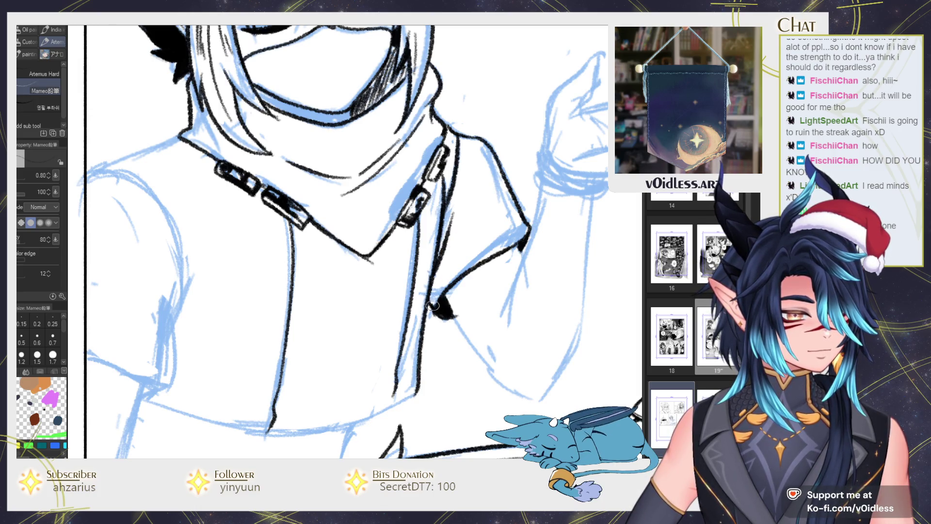
Ink the left shoulder line down the arm plus the sleeve corner and edge.
drag(114, 117, 298, 150)
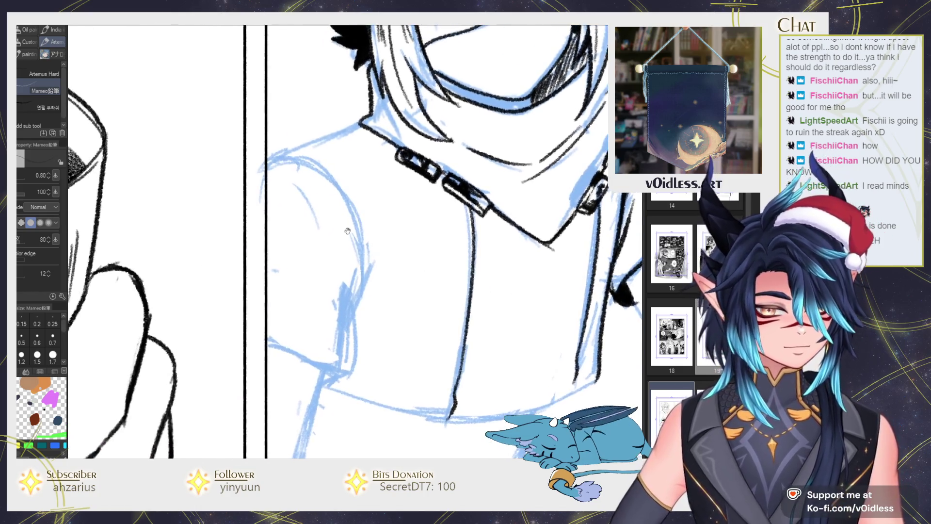
mouse_move(361, 170)
mouse_down()
mouse_move(266, 207)
mouse_move(262, 187)
mouse_move(347, 260)
mouse_move(357, 194)
mouse_move(345, 271)
mouse_up()
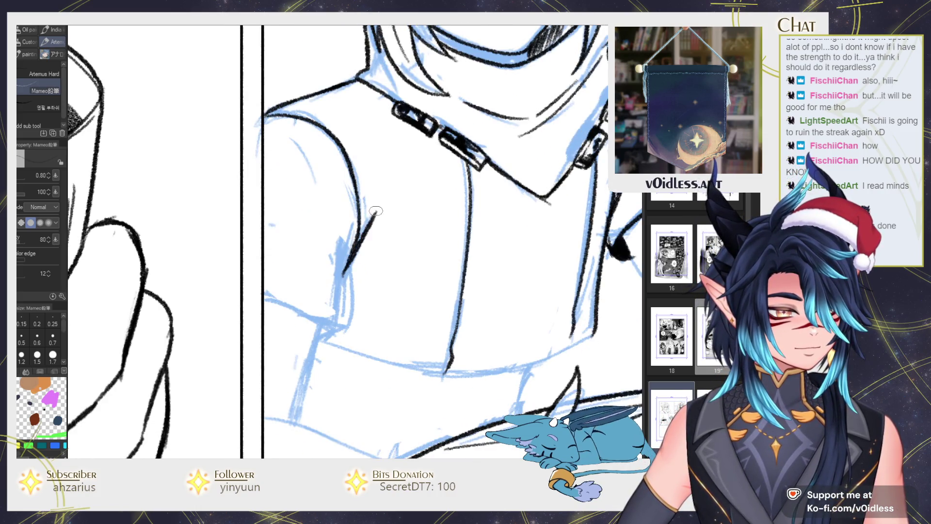
key(ctrl+z)
mouse_move(380, 220)
mouse_down()
mouse_move(344, 274)
mouse_move(346, 323)
mouse_up()
mouse_move(341, 259)
mouse_down()
mouse_move(345, 305)
mouse_move(257, 297)
mouse_up()
drag(345, 326, 314, 336)
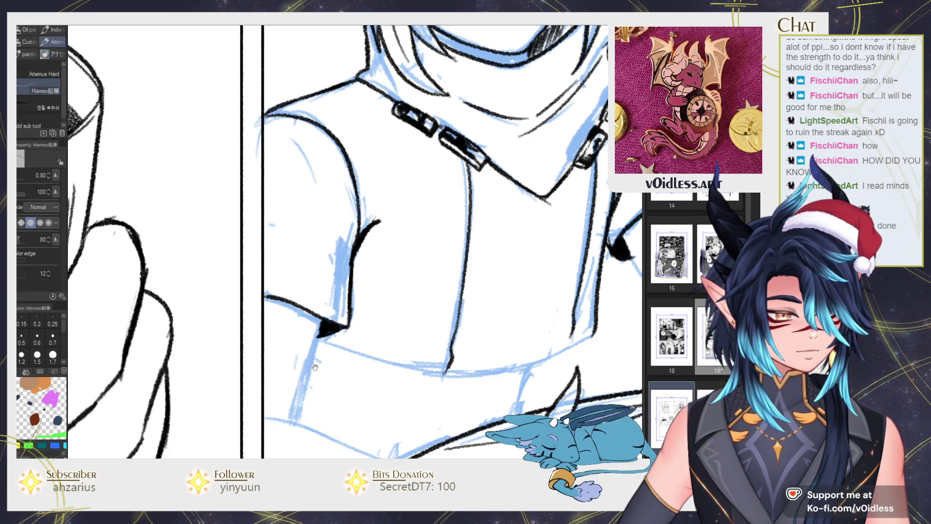
drag(314, 367, 315, 255)
mouse_move(335, 216)
mouse_down()
mouse_move(313, 325)
mouse_move(356, 217)
mouse_up()
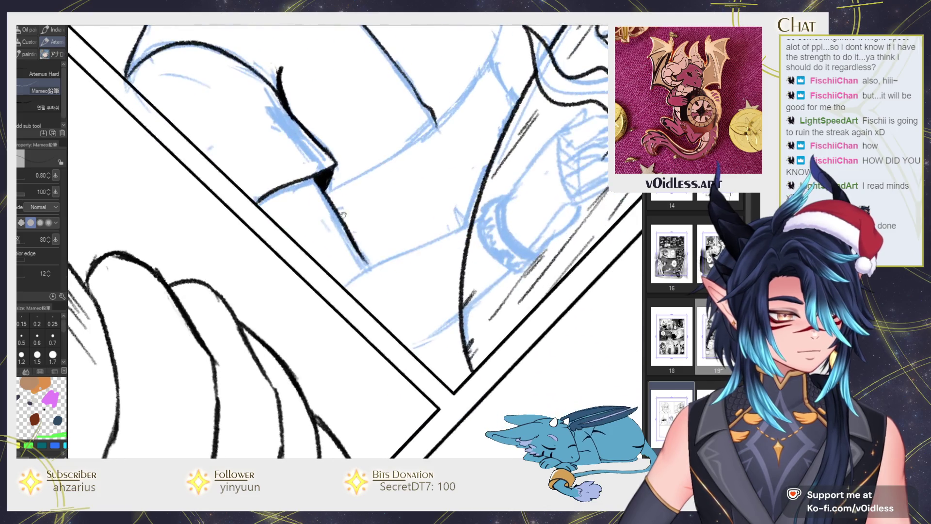
Darken the line under the jaw and ink the lower jaw and neck line.
drag(257, 202, 289, 185)
drag(345, 283, 474, 219)
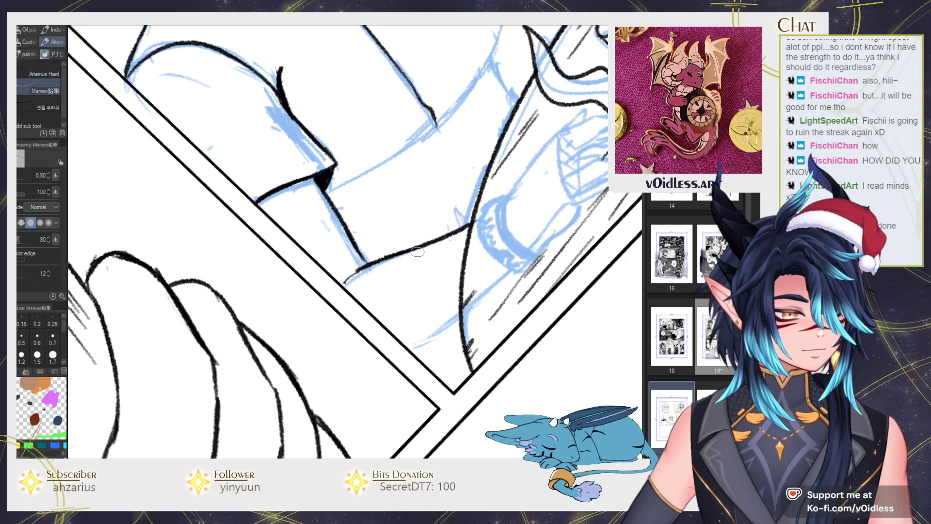
mouse_move(418, 284)
mouse_down()
mouse_move(317, 244)
mouse_move(320, 314)
mouse_move(367, 265)
mouse_up()
scroll(354, 294, up, 2)
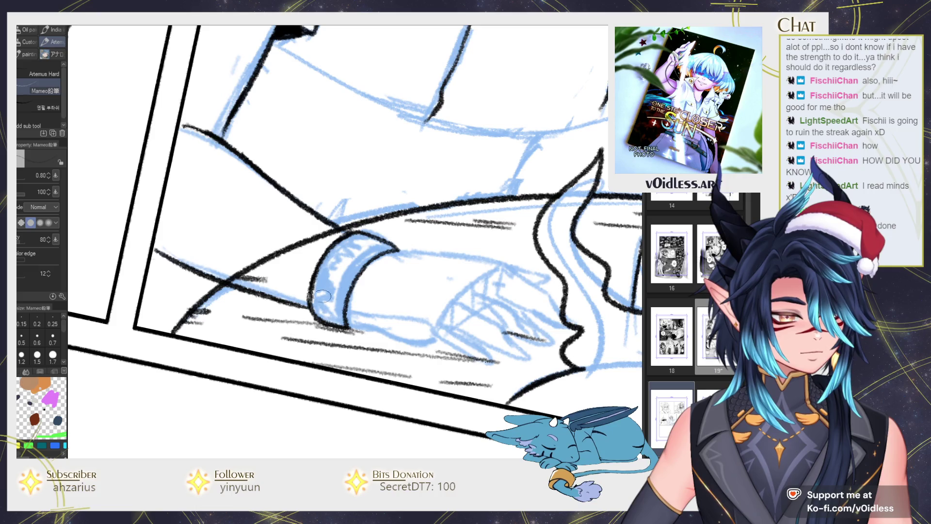
Ink the wrist cuff's lower-left edge and fill its left band with solid black.
drag(342, 329, 393, 248)
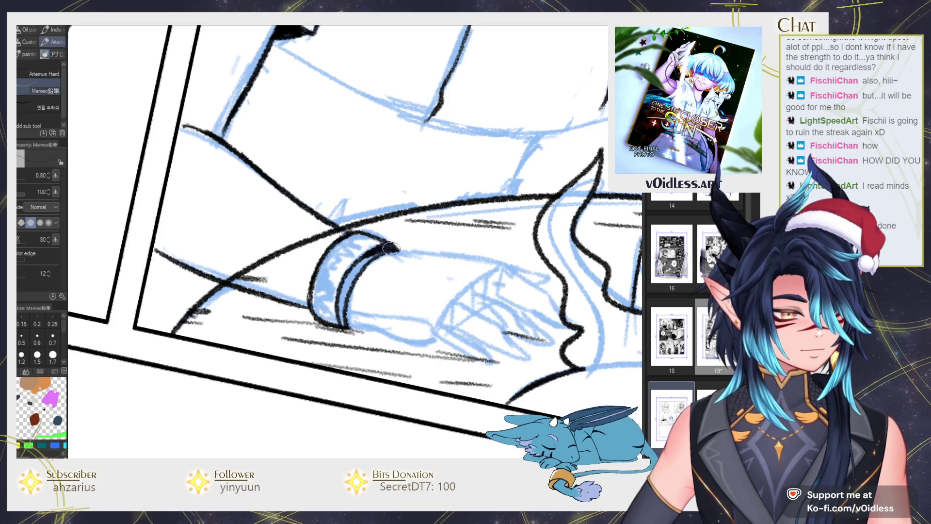
key(ctrl+z)
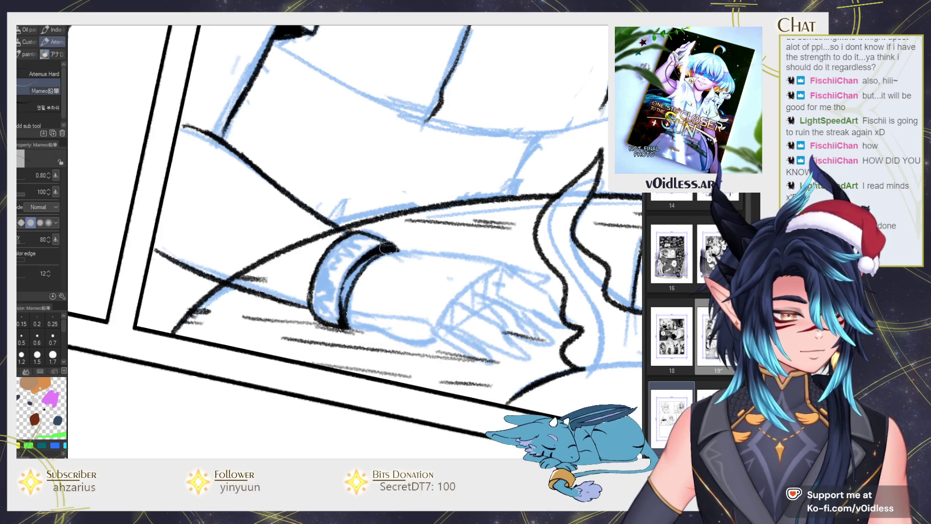
mouse_move(319, 305)
mouse_down()
mouse_move(325, 315)
mouse_move(334, 262)
mouse_up()
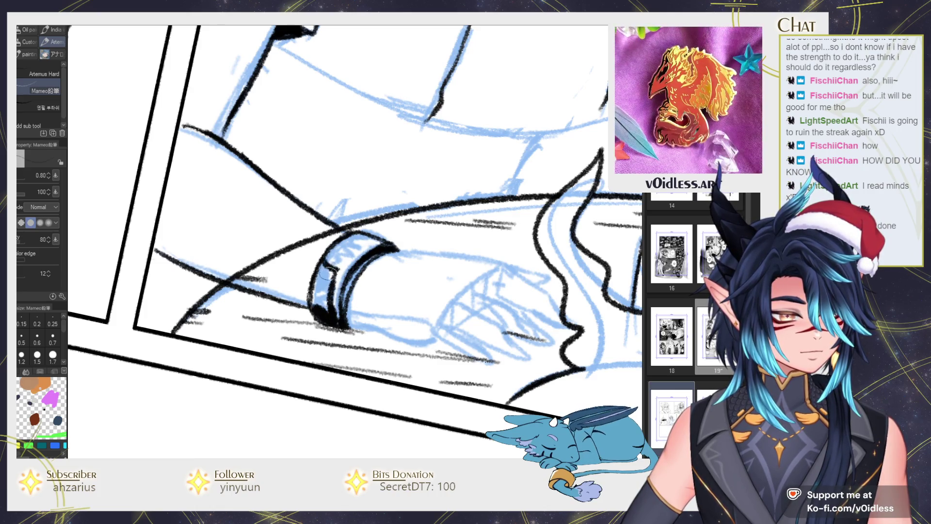
key(g)
key(b)
drag(321, 298, 329, 317)
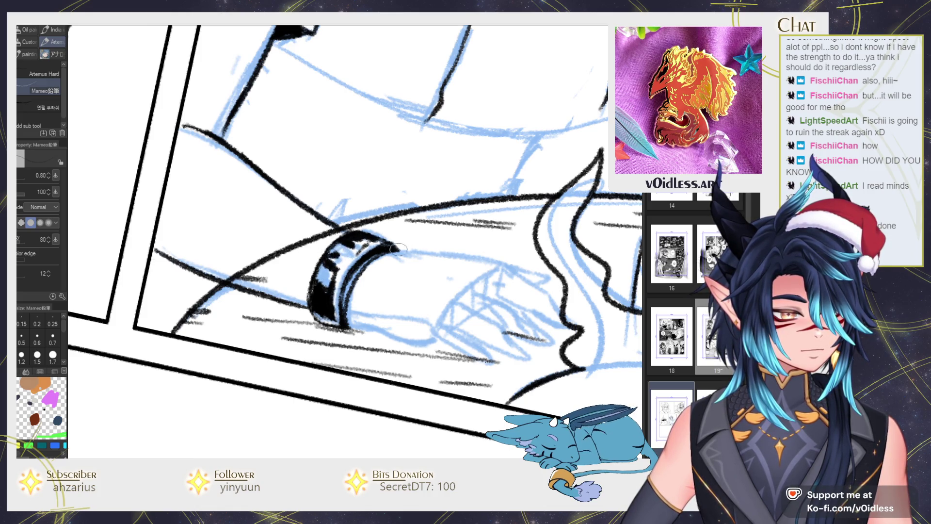
key(-)
key(-)
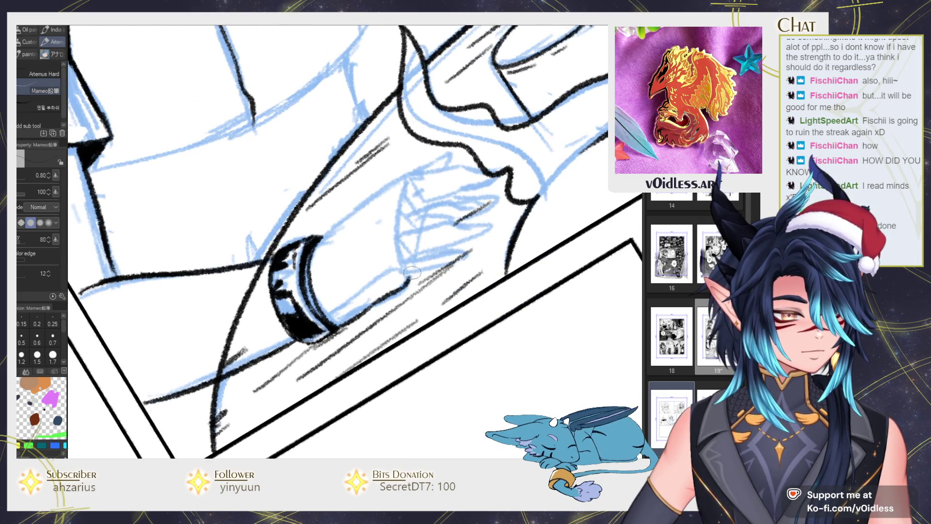
Ink the hand's hooked outline, hatching strokes beside it, and the first finger lines.
mouse_move(392, 255)
mouse_down()
mouse_move(435, 265)
mouse_move(403, 286)
mouse_up()
drag(454, 259, 469, 243)
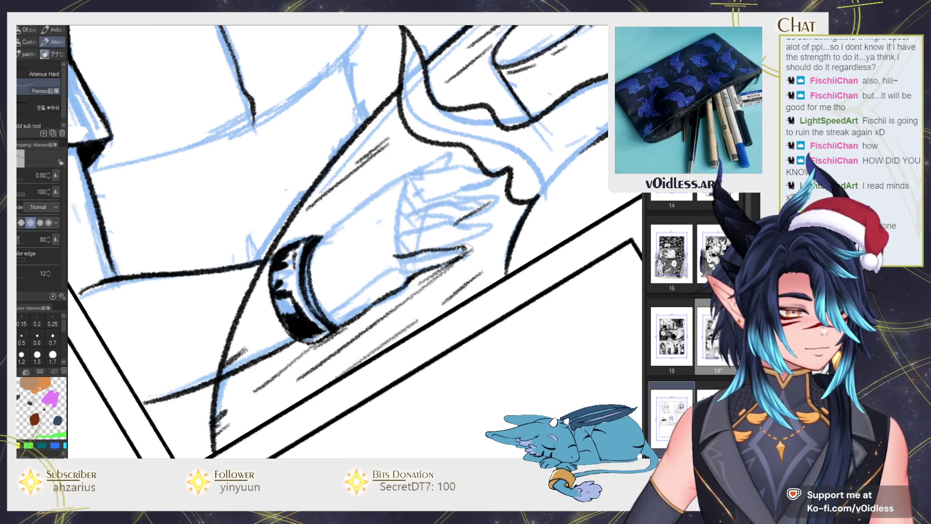
mouse_move(406, 232)
mouse_down()
mouse_move(451, 222)
mouse_move(432, 249)
mouse_up()
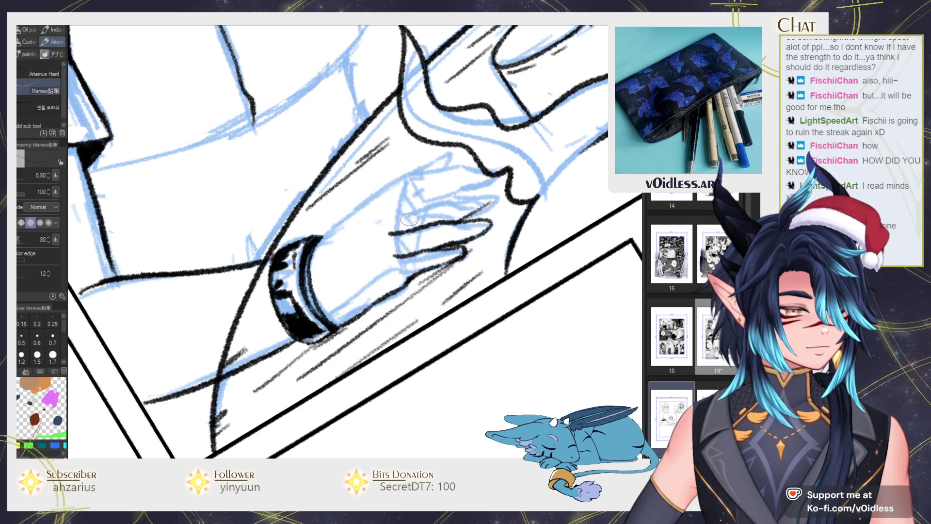
drag(391, 214, 488, 193)
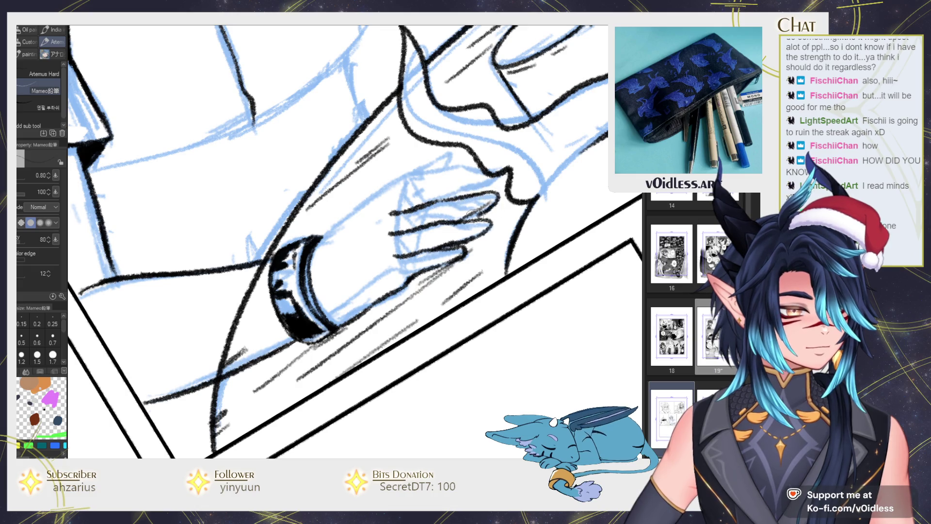
Redraw the top finger's edge as a longer line, extend it down-left, then zoom out.
drag(426, 175, 462, 168)
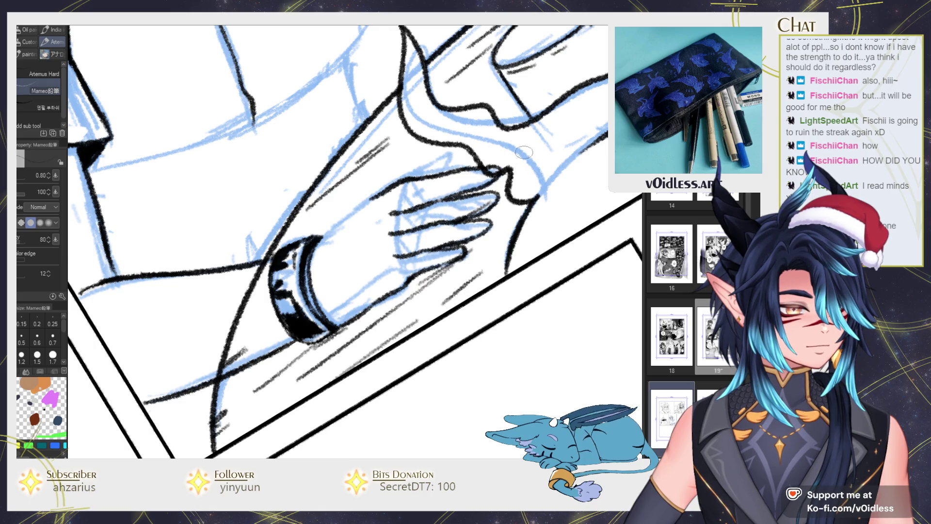
key(ctrl+z)
drag(381, 190, 484, 169)
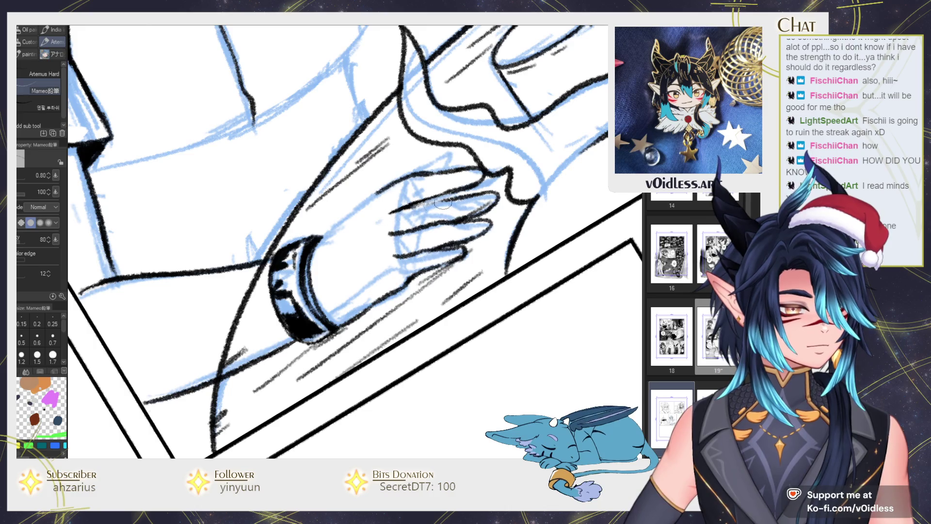
mouse_move(383, 213)
mouse_down()
mouse_move(342, 229)
mouse_move(359, 206)
mouse_up()
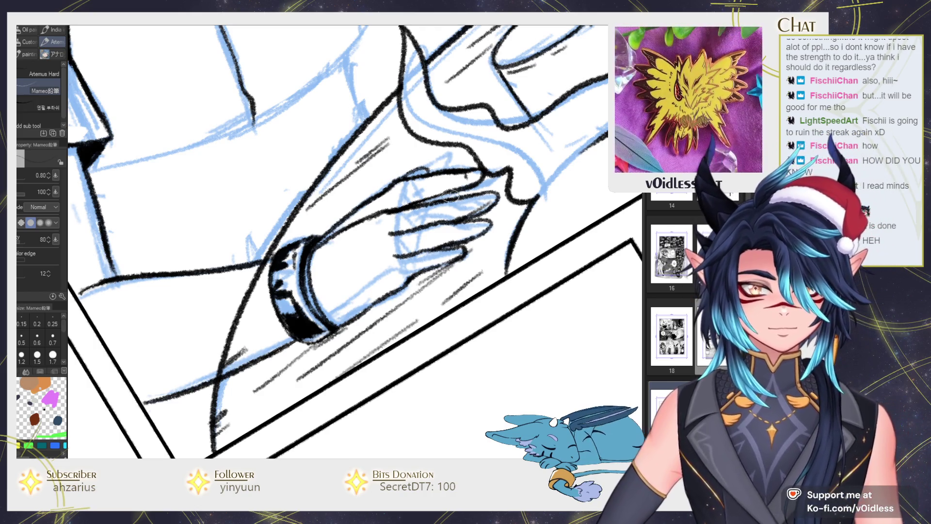
scroll(433, 220, down, 2)
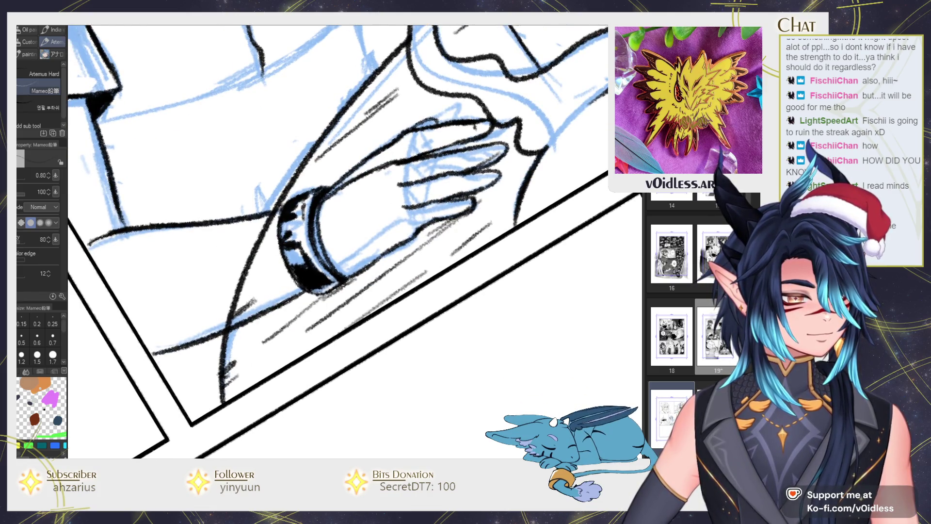
scroll(429, 219, down, 4)
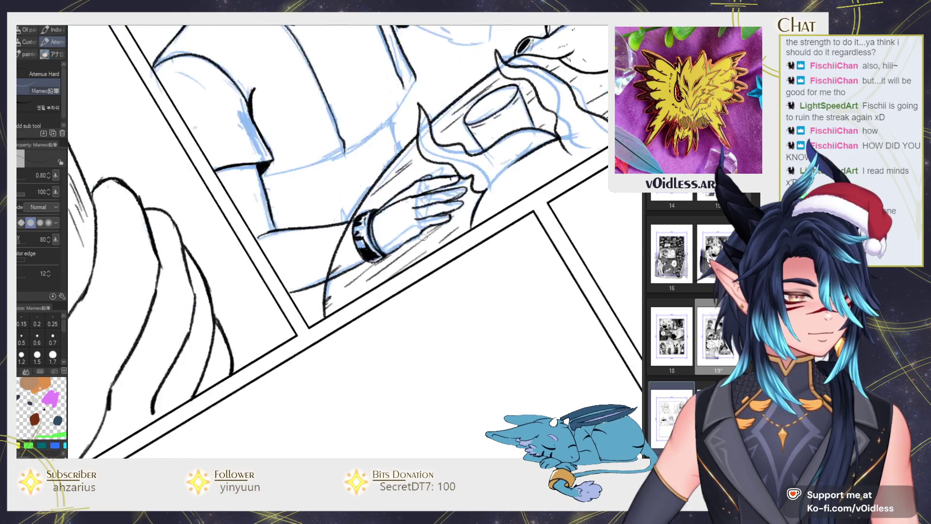
Reset the view upright and ink the line from the armpit down the arm.
scroll(428, 219, down, 3)
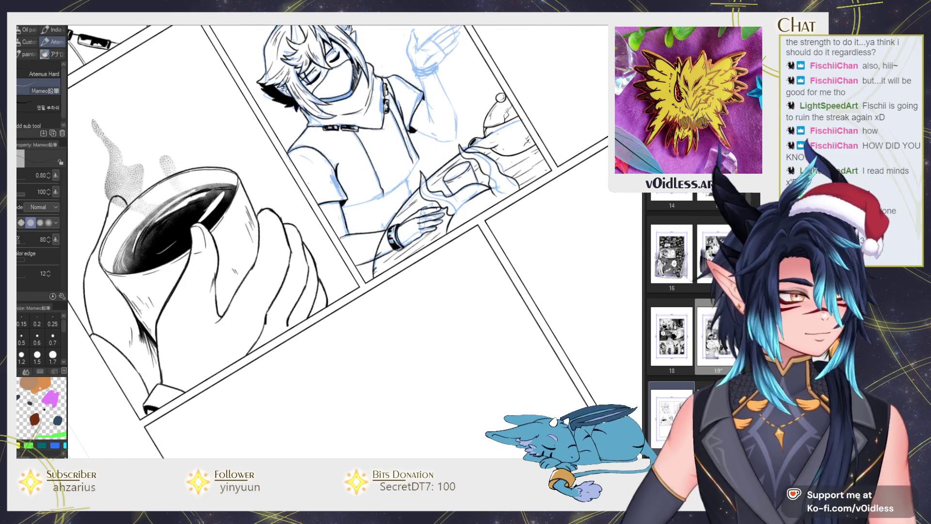
key(ctrl+at)
scroll(387, 199, up, 2)
scroll(387, 199, up, 2)
scroll(386, 199, up, 2)
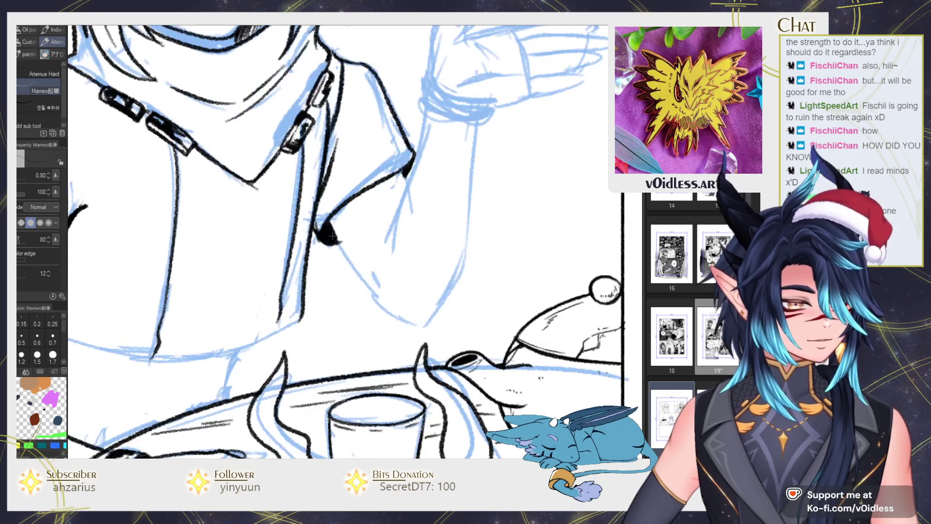
drag(326, 224, 366, 278)
mouse_move(337, 240)
mouse_down()
mouse_move(417, 324)
mouse_move(456, 284)
mouse_move(465, 228)
mouse_up()
scroll(430, 218, up, 1)
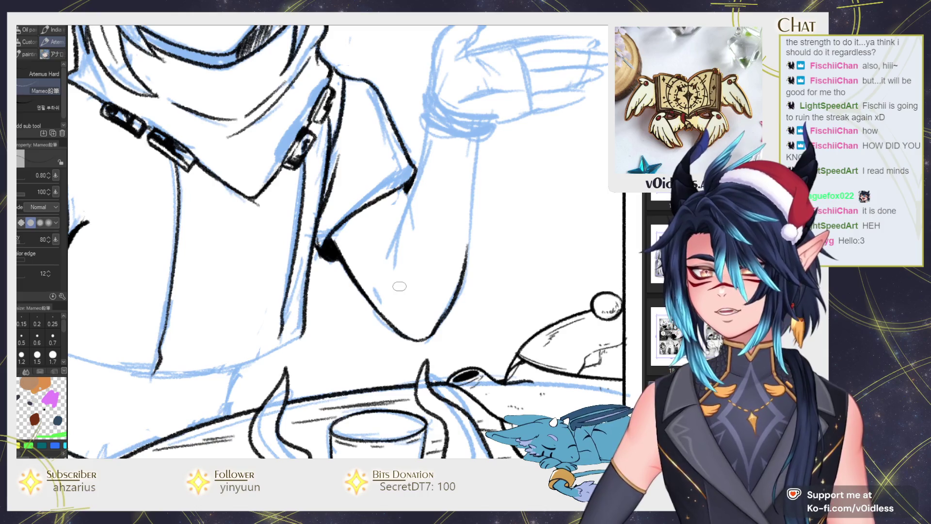
Ink the arm's right edge up to the sleeve, redrawing it after a miss.
drag(390, 268, 398, 220)
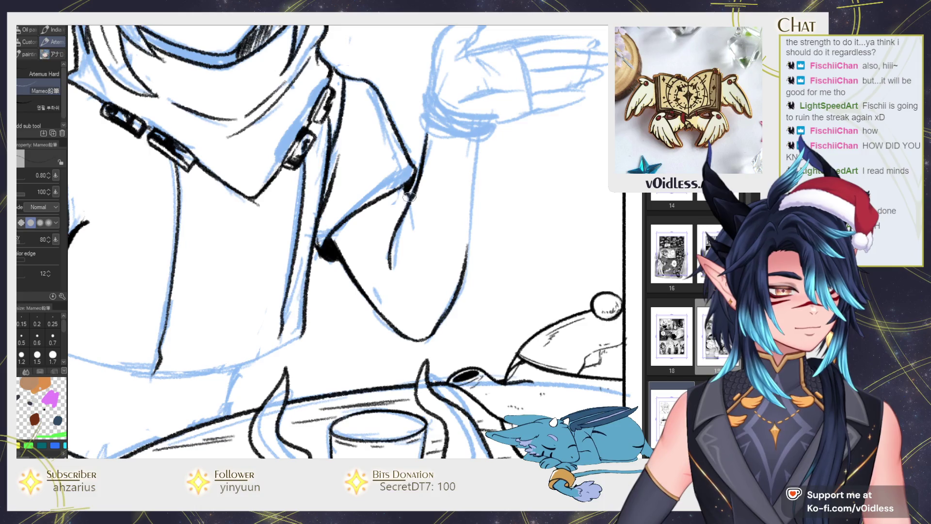
drag(463, 257, 476, 137)
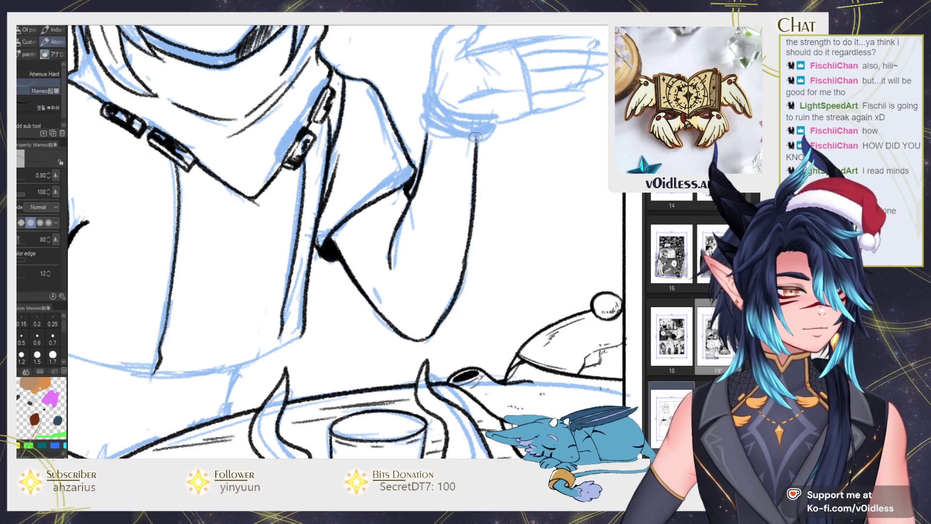
drag(475, 178, 466, 204)
key(ctrl+z)
mouse_move(458, 293)
mouse_down()
mouse_move(468, 167)
mouse_move(429, 213)
mouse_move(404, 205)
mouse_up()
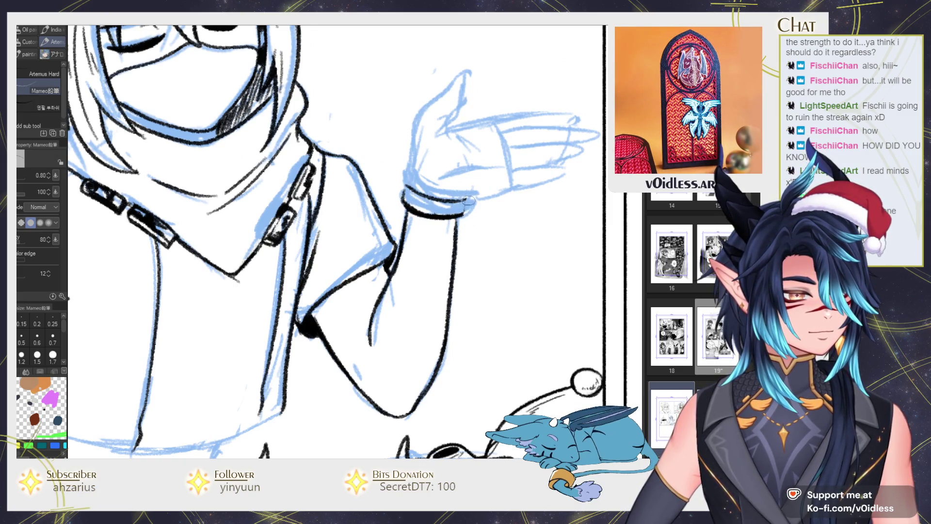
drag(449, 206, 362, 283)
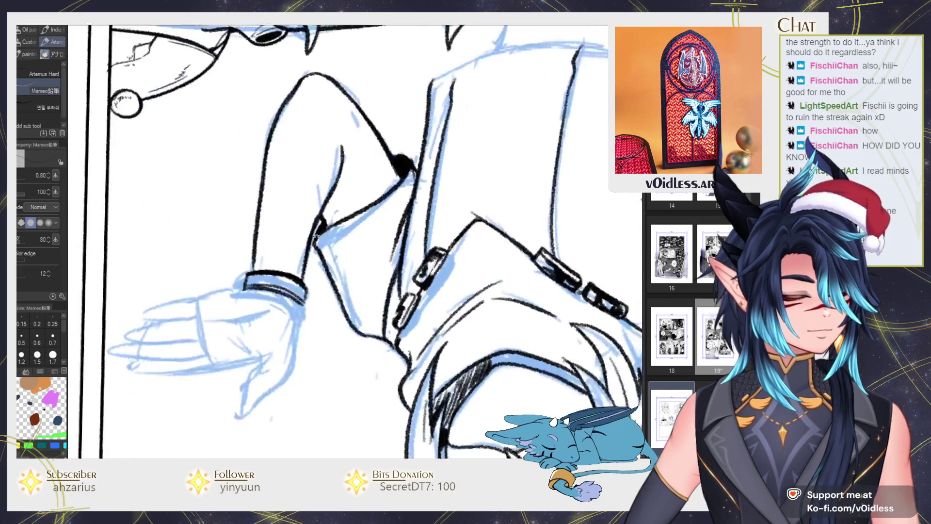
Darken the cuff's inner line and thicken its upper-left edge.
drag(306, 317, 344, 361)
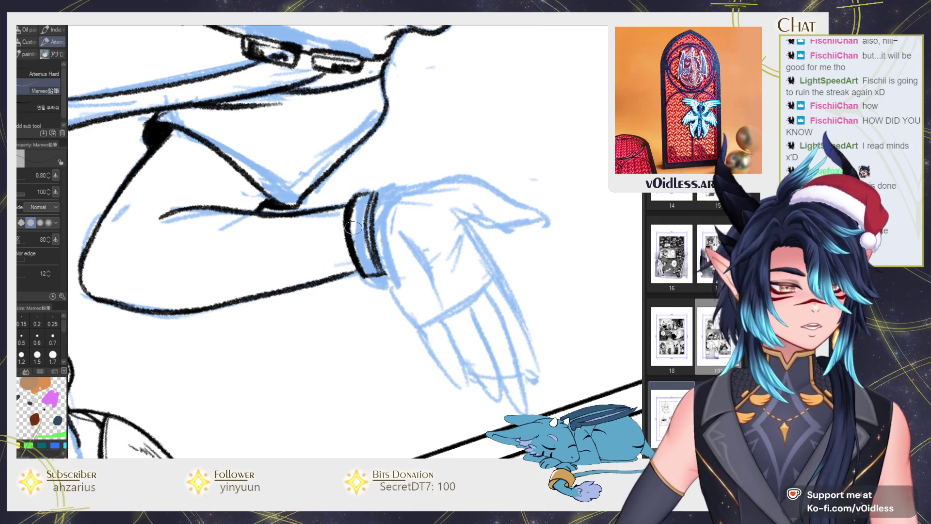
scroll(343, 361, up, 3)
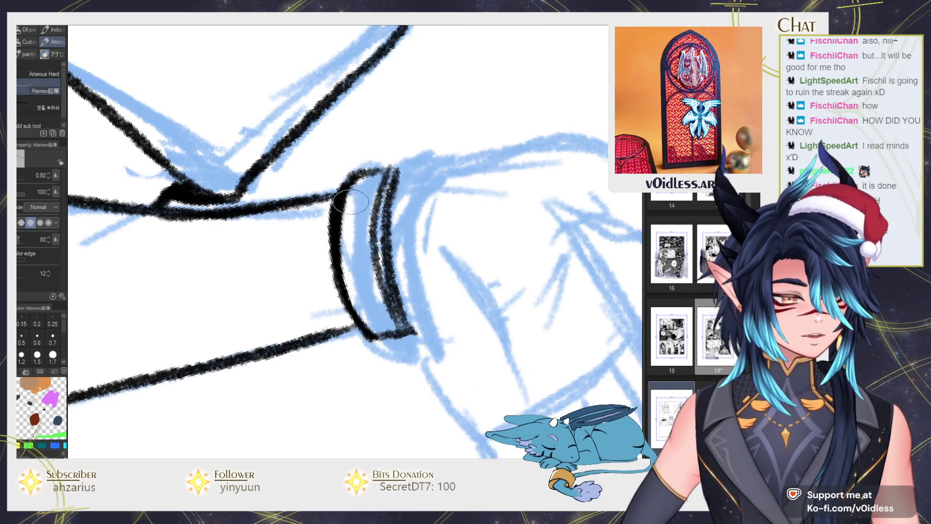
mouse_move(391, 184)
mouse_down()
mouse_move(388, 296)
mouse_move(367, 183)
mouse_up()
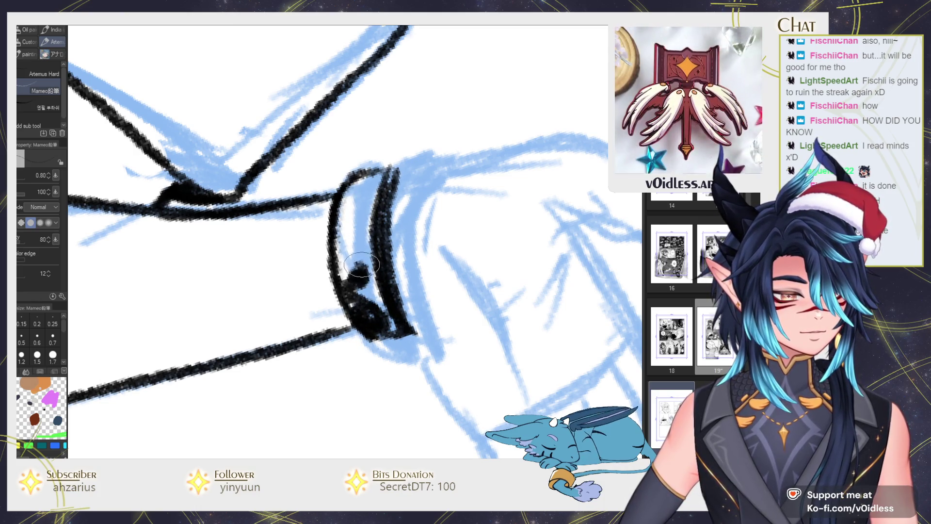
drag(368, 183, 339, 253)
scroll(462, 222, down, 5)
scroll(341, 188, up, 4)
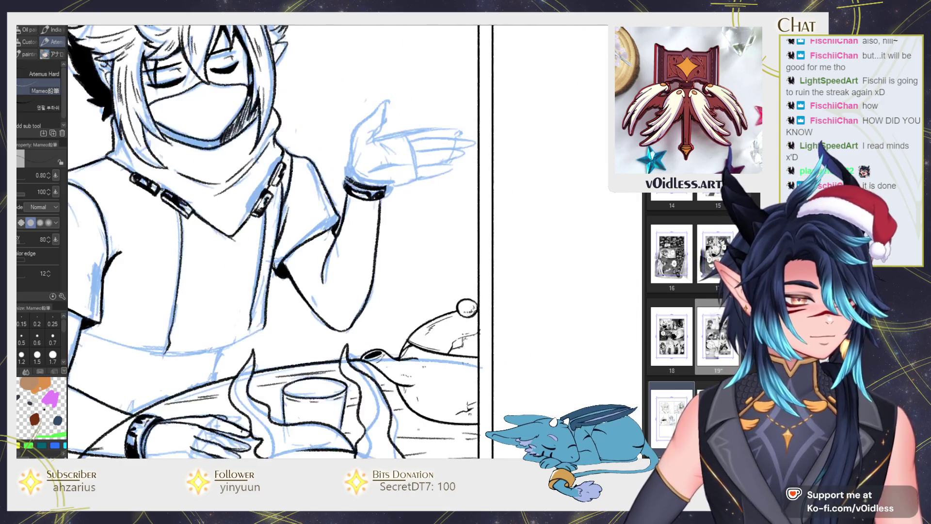
Ink the hand's left edge to the fingertip, the thumb base line, and the hand's top contour.
scroll(341, 189, up, 1)
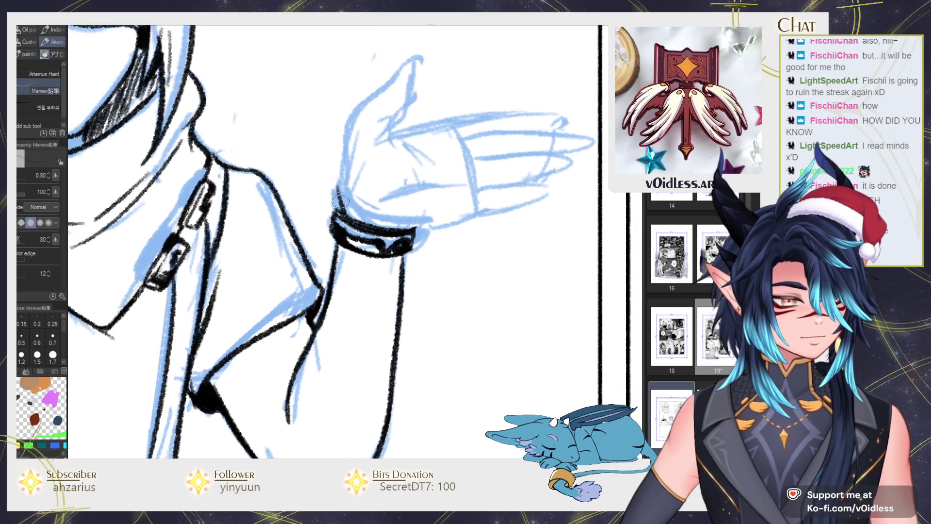
mouse_move(340, 200)
mouse_down()
mouse_move(416, 71)
mouse_move(387, 148)
mouse_move(390, 185)
mouse_up()
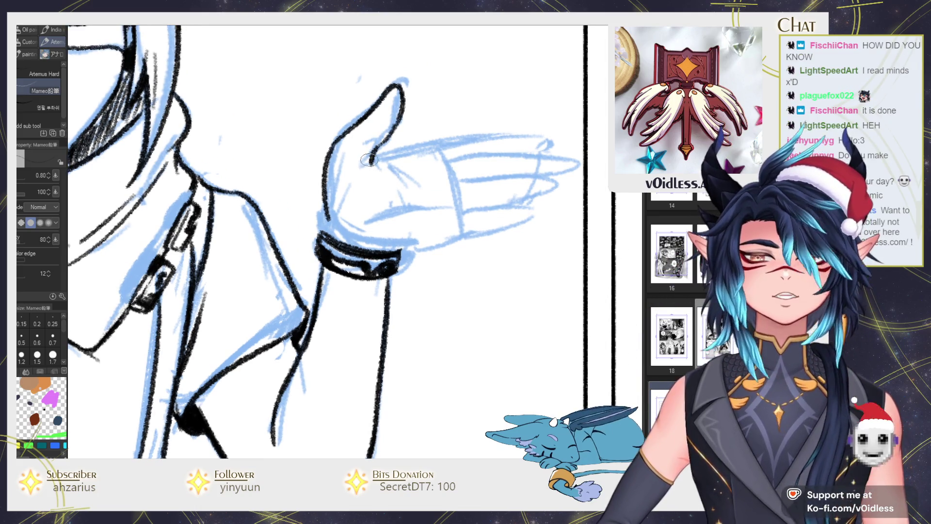
drag(374, 156, 360, 164)
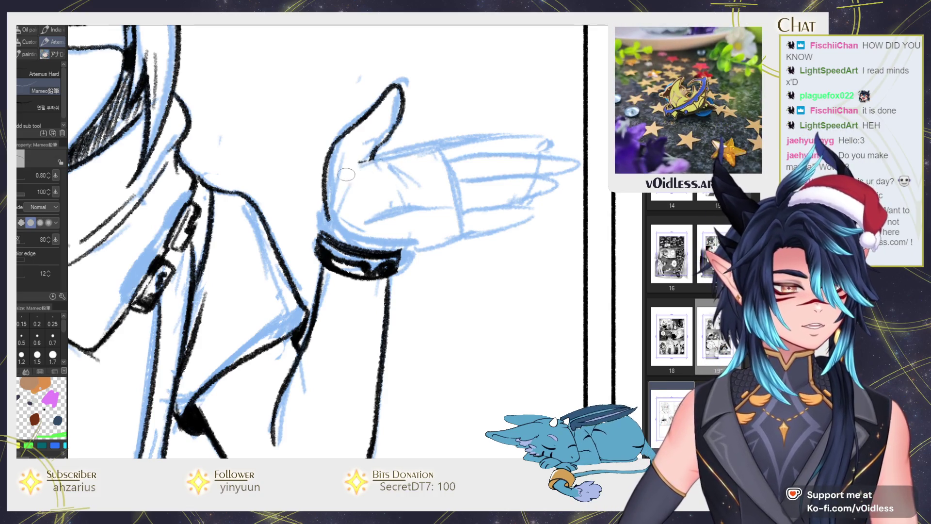
drag(339, 184, 372, 162)
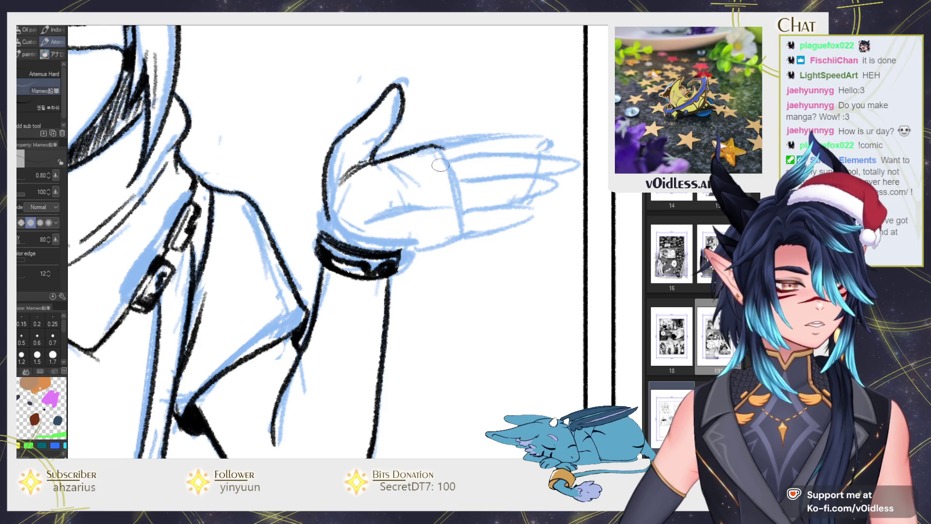
drag(426, 209, 436, 219)
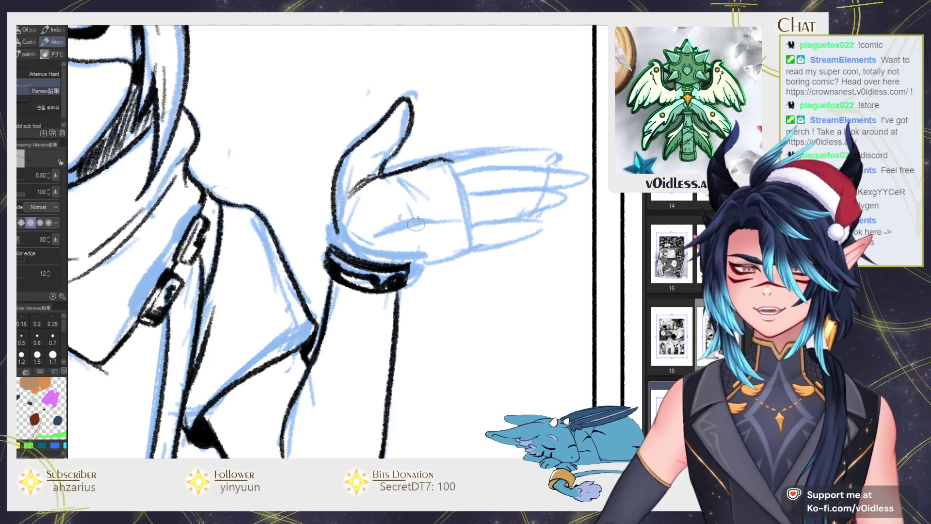
drag(415, 224, 405, 171)
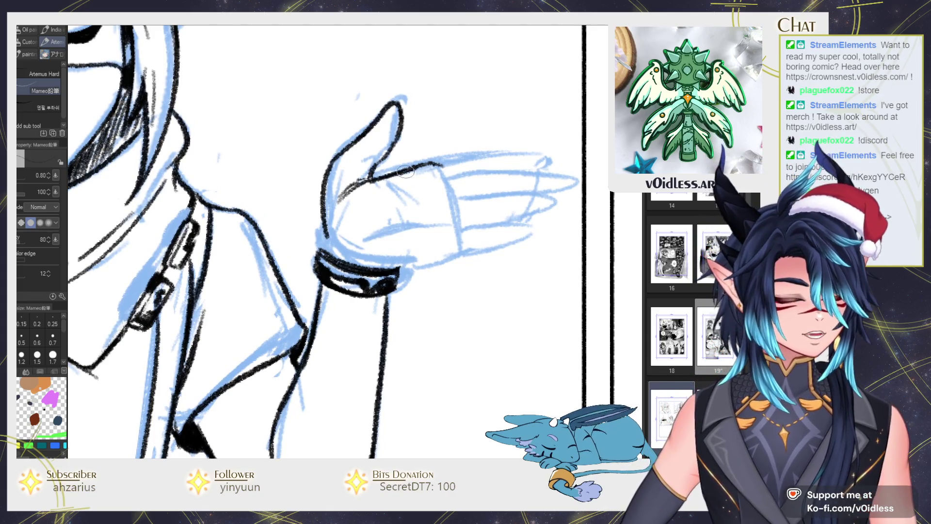
mouse_move(405, 171)
mouse_down()
mouse_move(392, 170)
mouse_move(468, 156)
mouse_move(531, 170)
mouse_move(373, 184)
mouse_up()
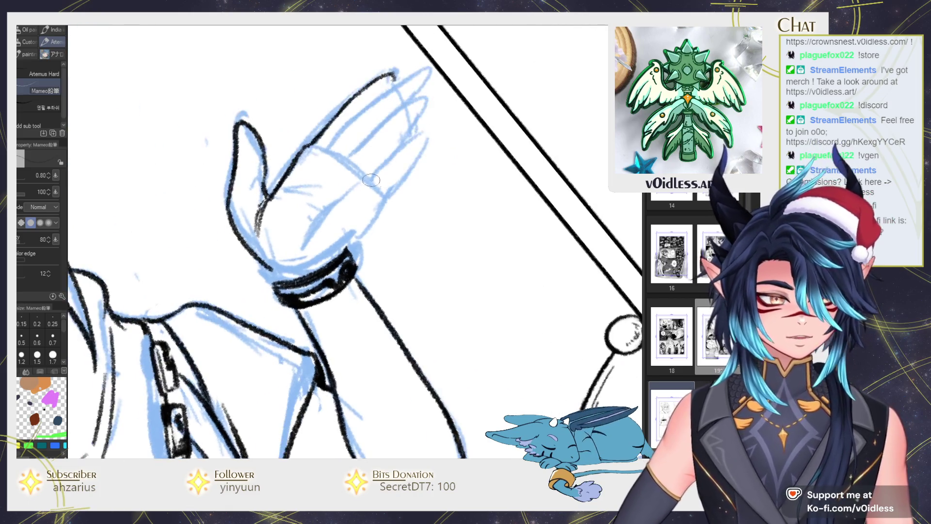
Ink the hand's top, the palm's left side and the thumb edge, undoing a stray palm curve.
mouse_move(329, 147)
mouse_down()
mouse_move(306, 191)
mouse_move(416, 118)
mouse_up()
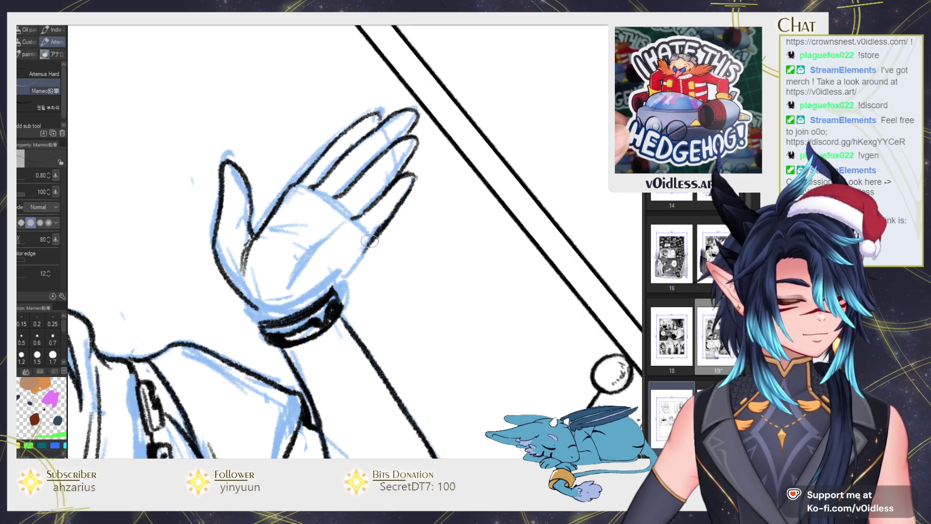
drag(314, 232, 272, 233)
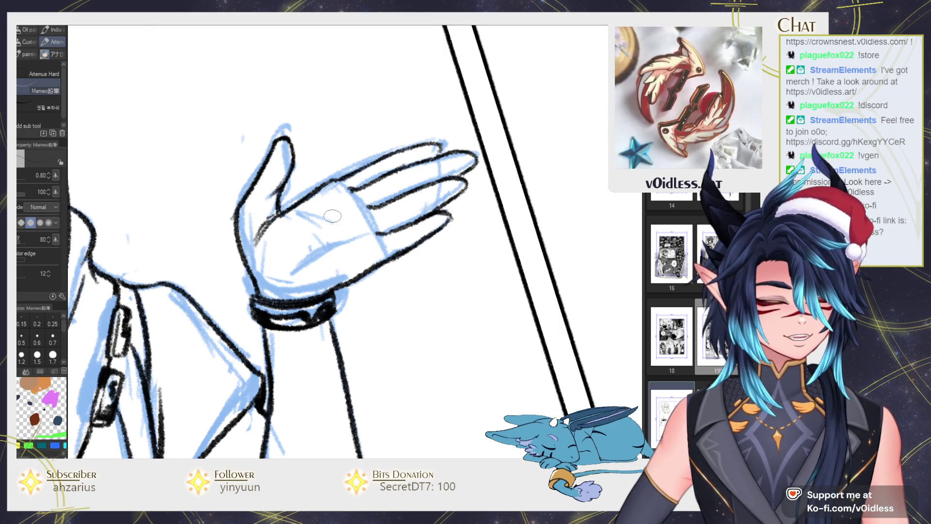
drag(262, 291, 296, 208)
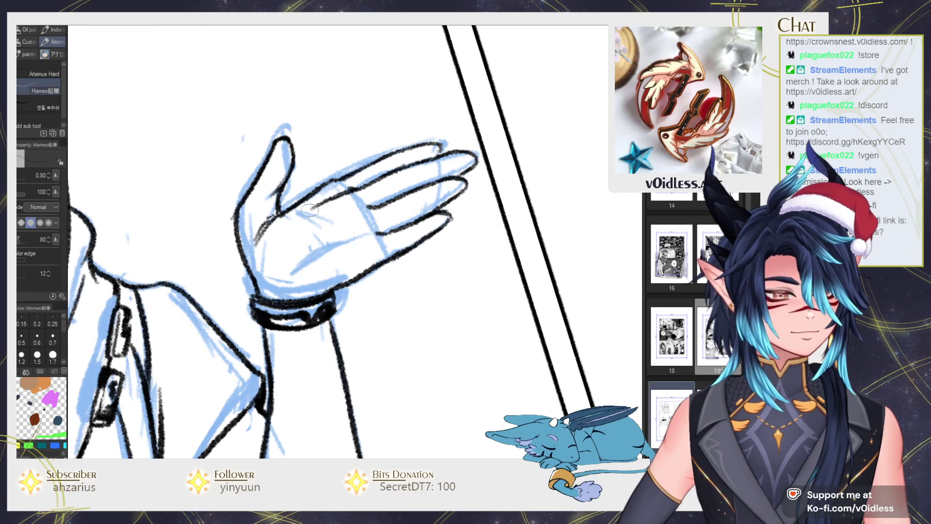
drag(352, 196, 248, 276)
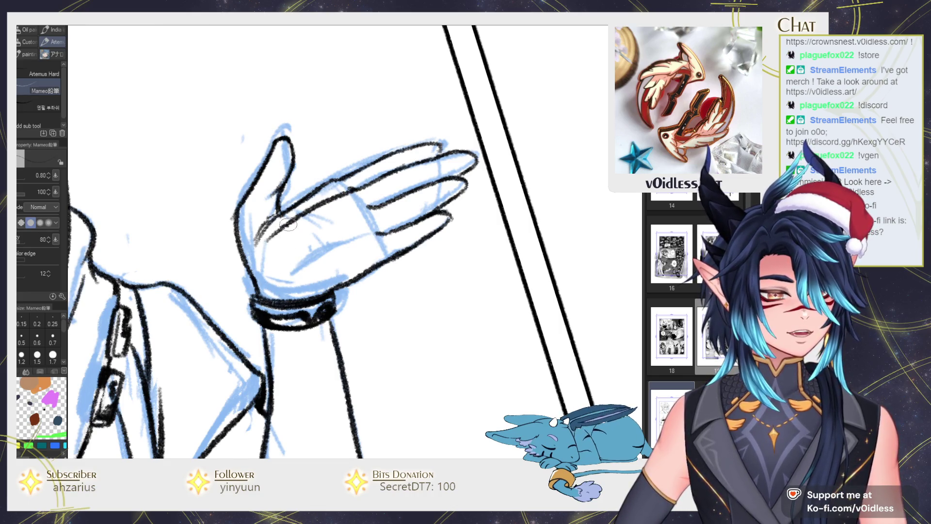
drag(291, 224, 365, 184)
mouse_move(294, 273)
mouse_down()
mouse_move(353, 235)
mouse_move(286, 291)
mouse_up()
key(ctrl+z)
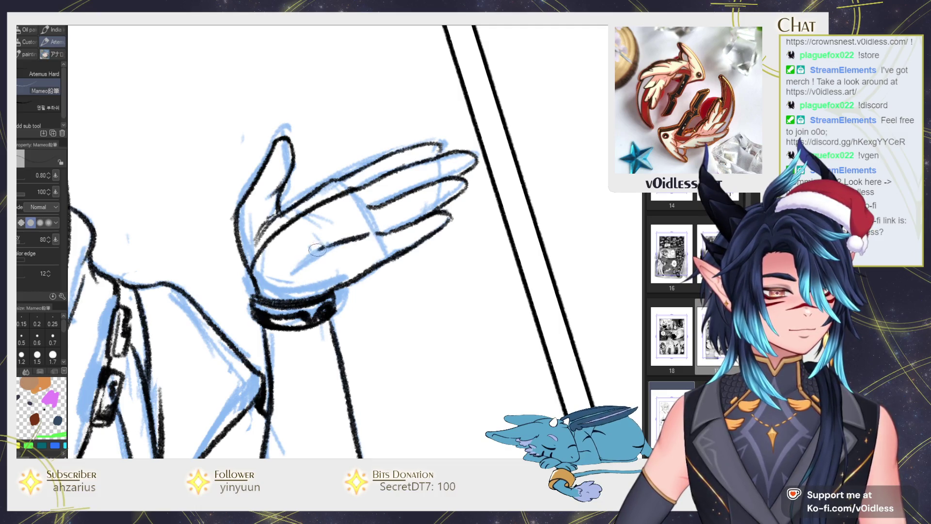
scroll(345, 239, down, 2)
scroll(346, 239, down, 2)
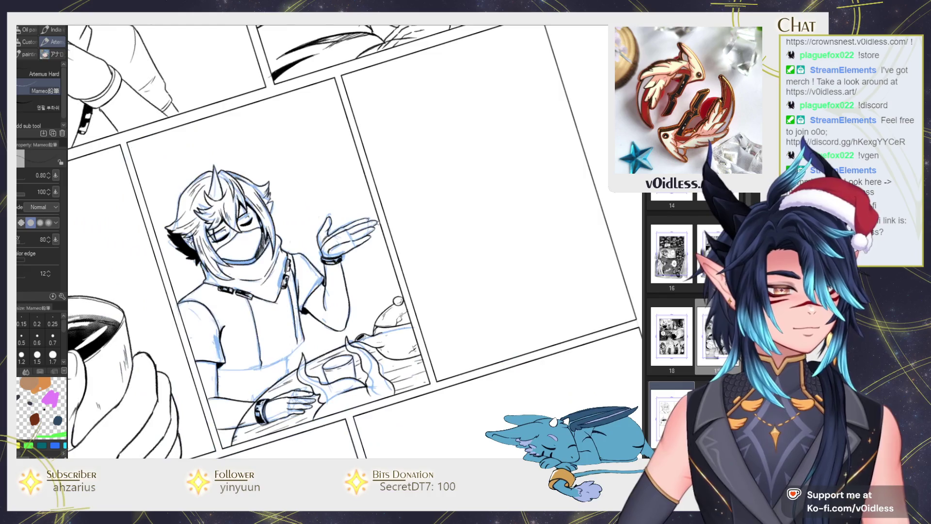
Touch up the fingertips with small strokes, briefly trying Liquify before returning to the pencil.
scroll(345, 239, up, 3)
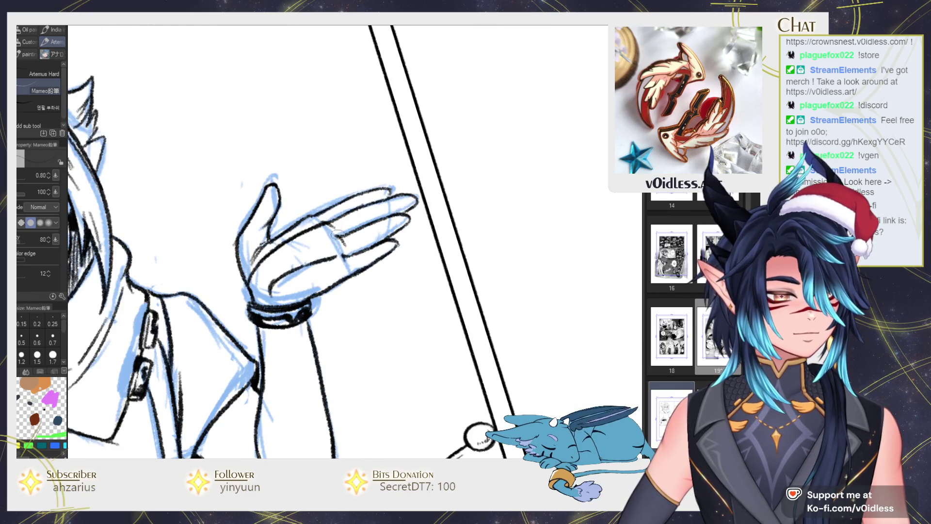
drag(362, 193, 387, 210)
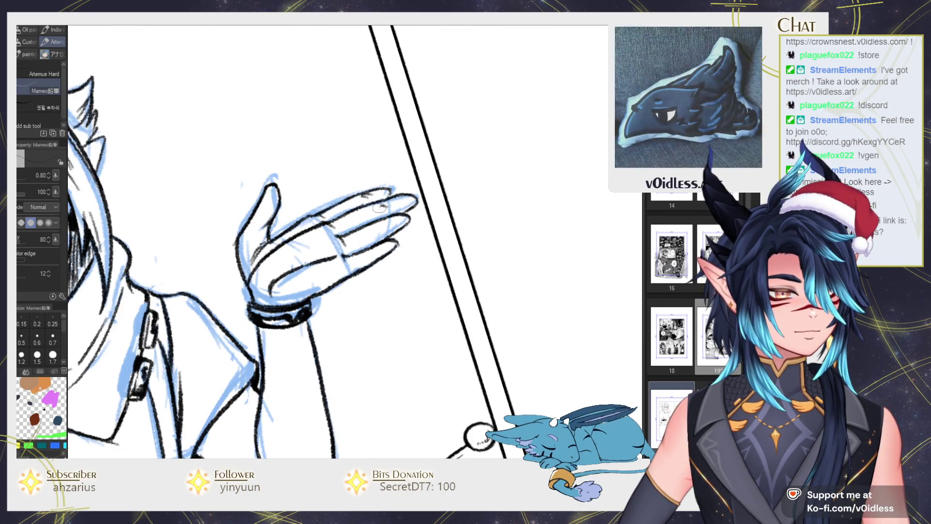
scroll(383, 242, down, 2)
scroll(383, 243, down, 1)
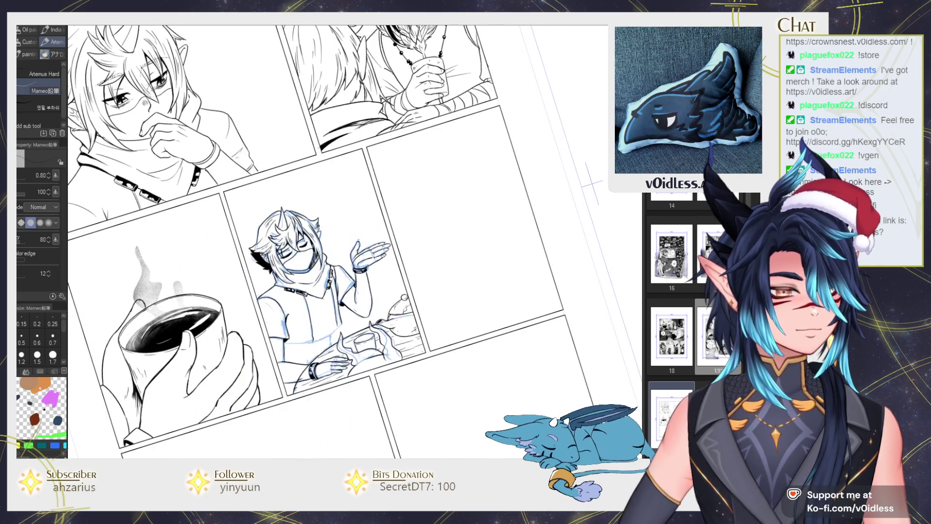
key(j)
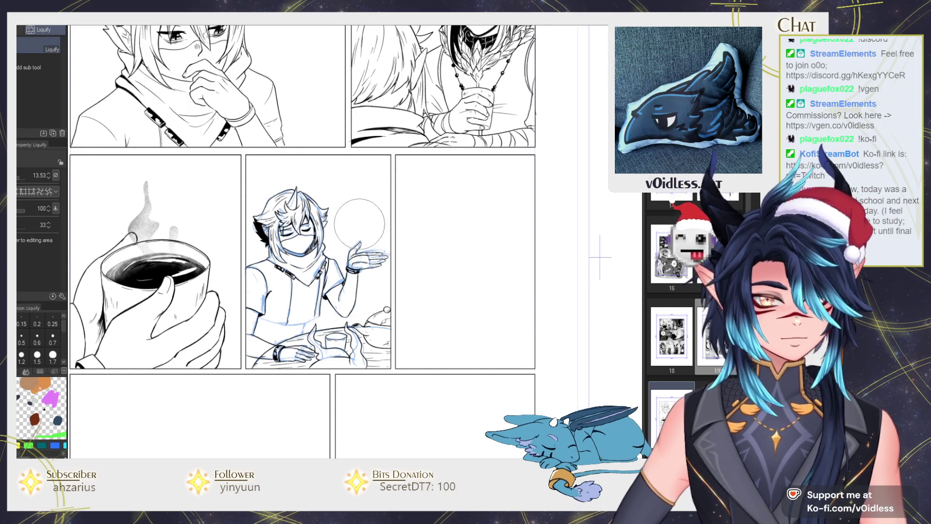
scroll(347, 228, up, 3)
scroll(334, 238, up, 2)
key(p)
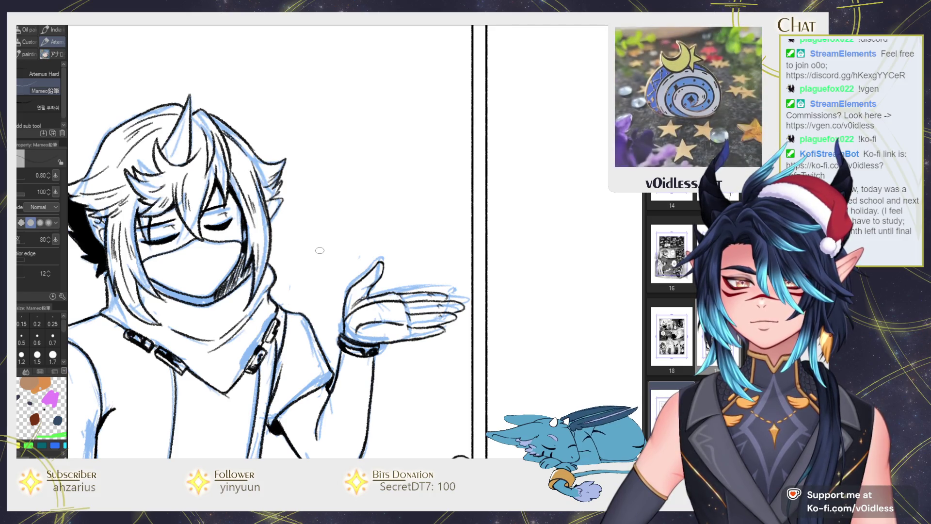
Ink down the palm edge and along the outstretched palm's lower edge, dropping a thumb-tip stroke.
scroll(373, 243, up, 2)
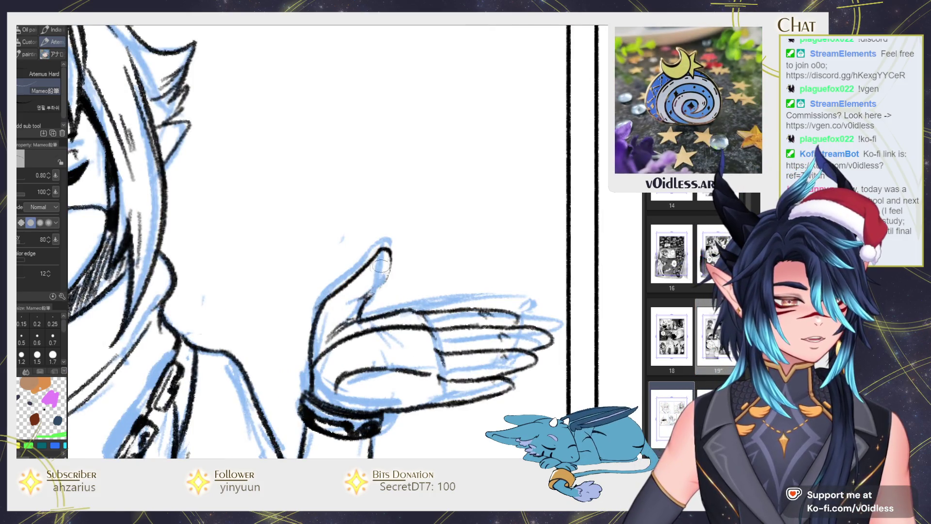
drag(390, 251, 371, 294)
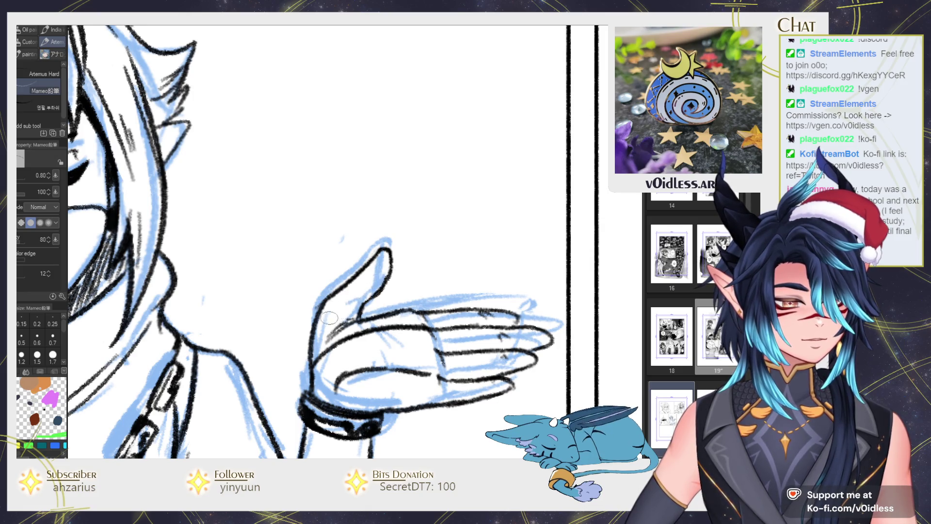
key(ctrl+z)
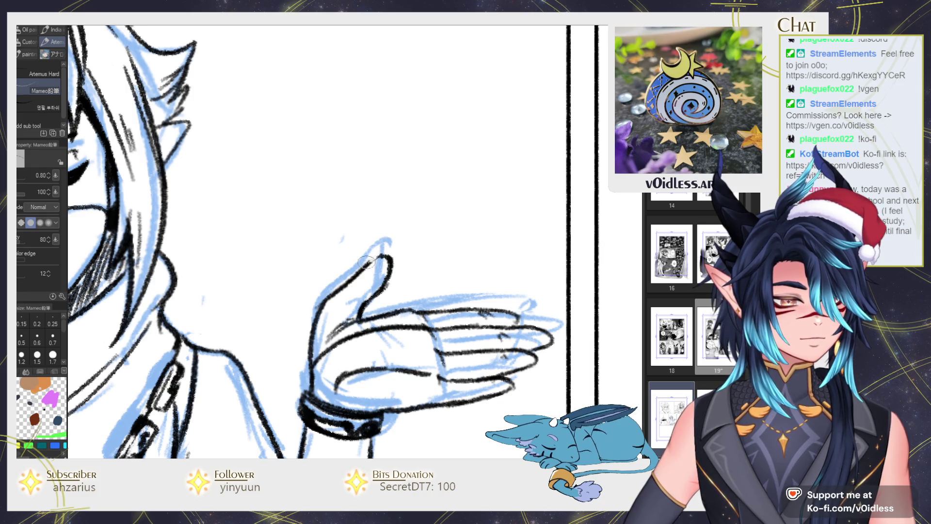
drag(368, 264, 310, 359)
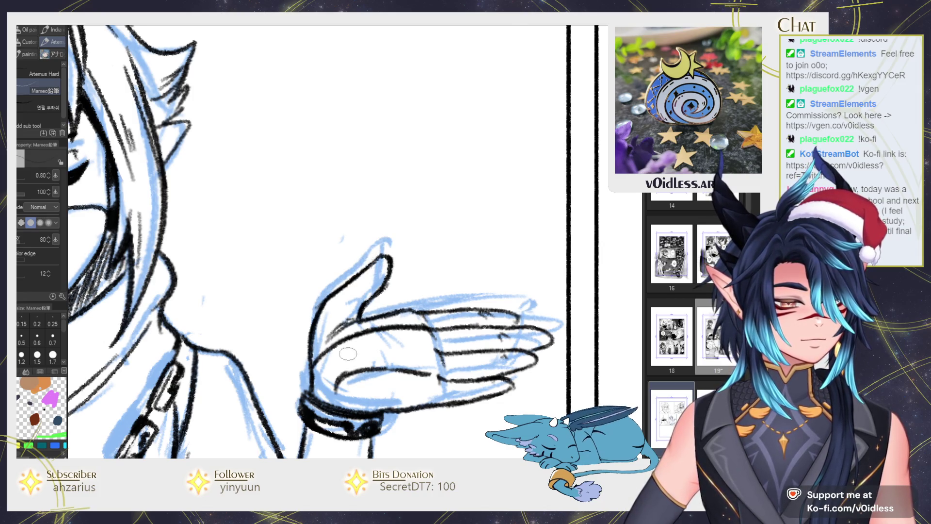
scroll(627, 328, down, 3)
scroll(393, 335, up, 5)
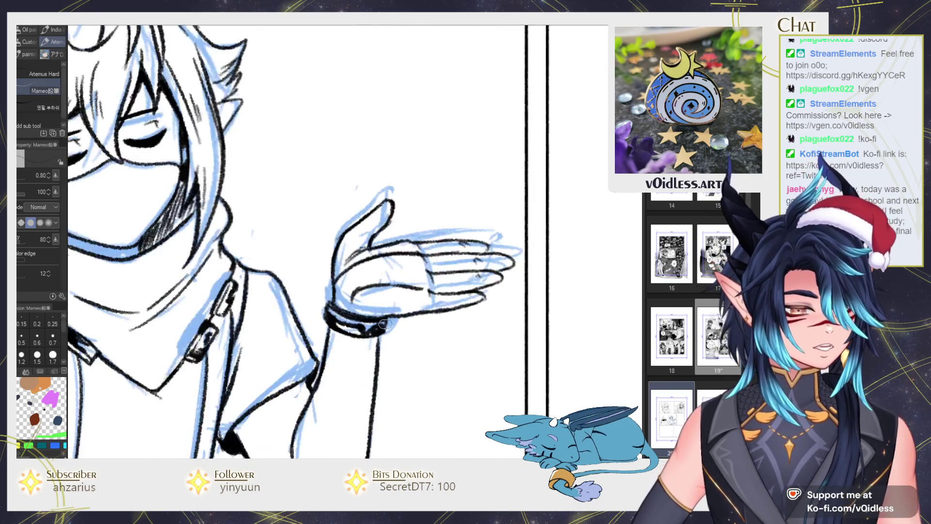
drag(354, 305, 408, 309)
scroll(320, 288, down, 3)
scroll(320, 288, down, 3)
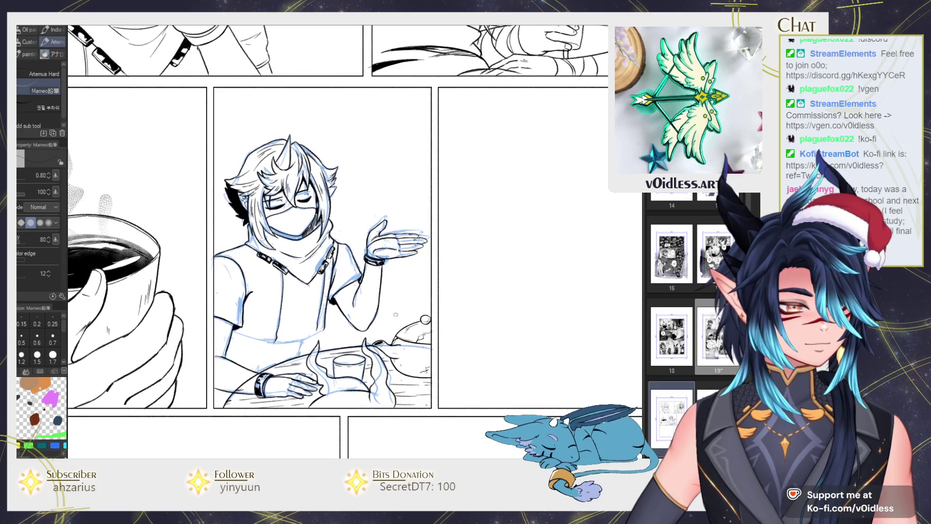
key(j)
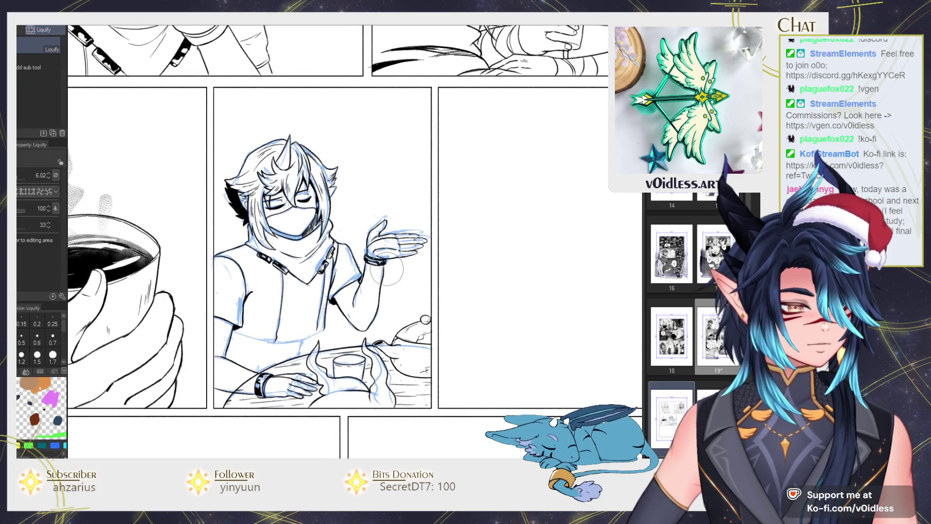
key(p)
scroll(383, 274, up, 2)
scroll(383, 274, up, 1)
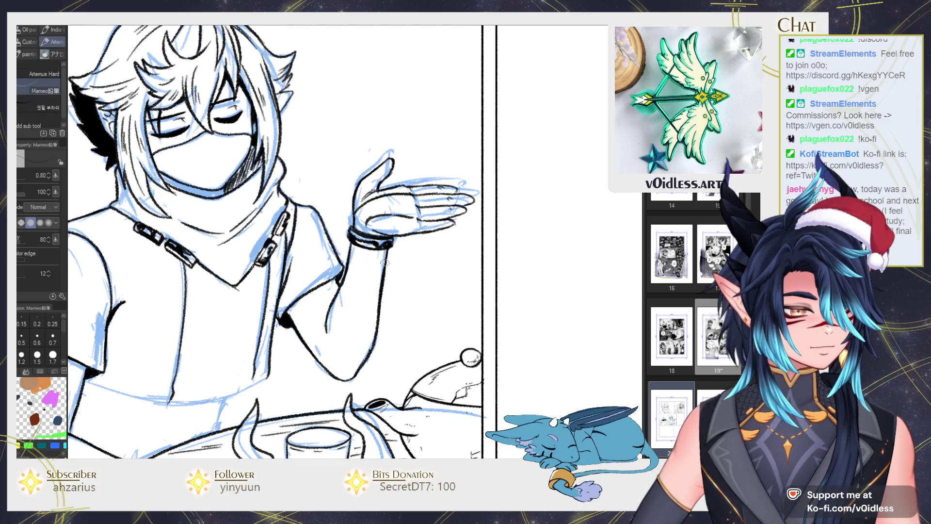
scroll(386, 256, down, 3)
scroll(403, 267, up, 2)
scroll(417, 277, up, 2)
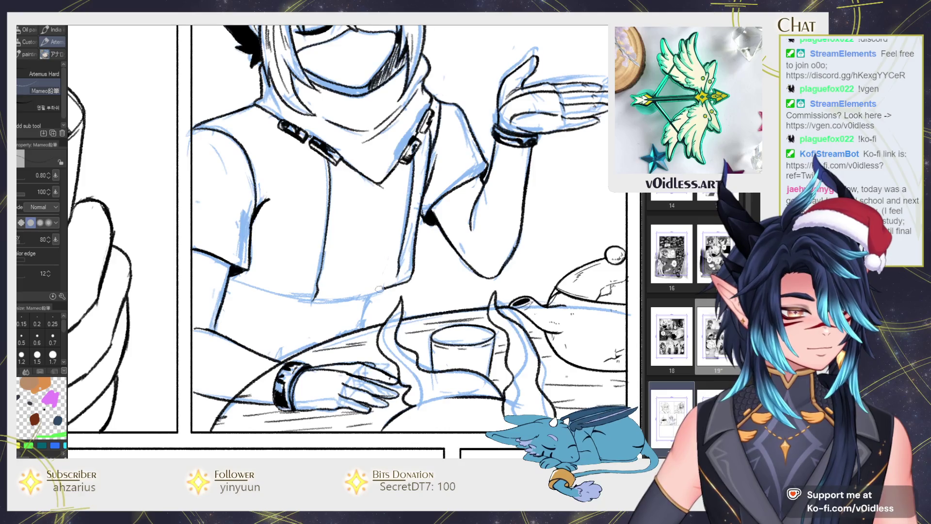
mouse_move(385, 288)
mouse_down()
mouse_move(316, 301)
mouse_move(337, 117)
mouse_up()
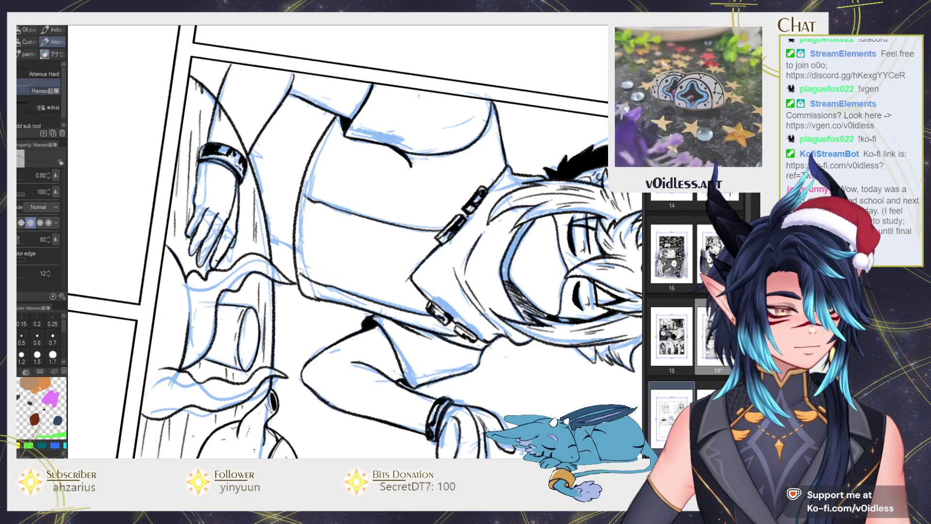
key(ctrl+0)
scroll(383, 186, up, 3)
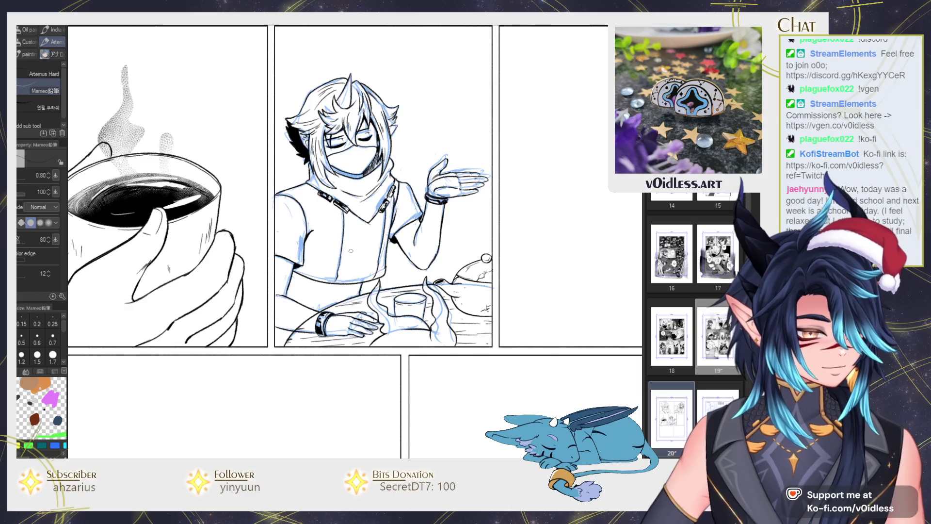
scroll(362, 292, down, 2)
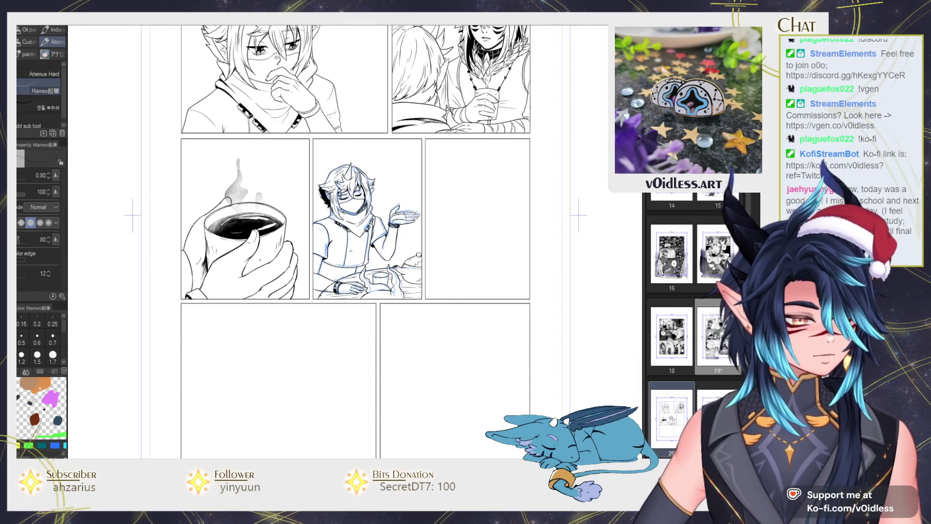
scroll(358, 266, up, 3)
key(e)
scroll(358, 265, up, 2)
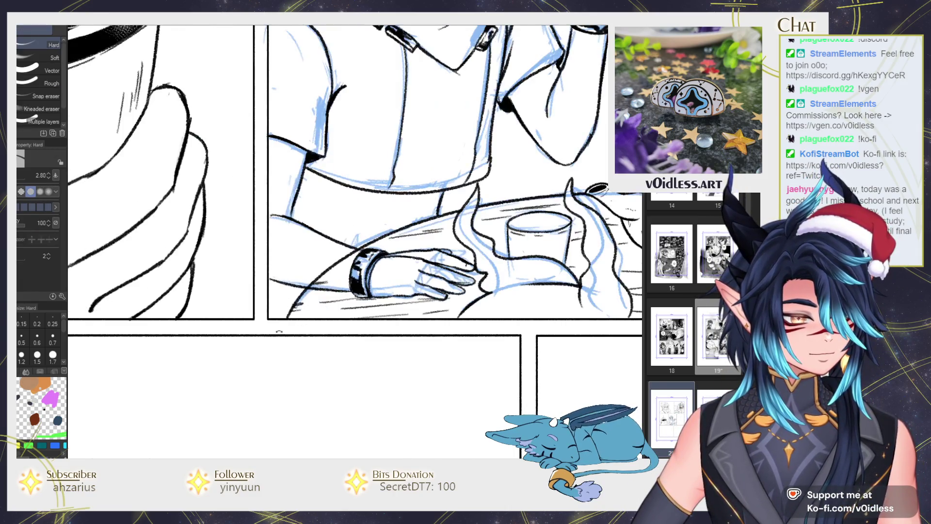
Ink the arm's lower line, then erase the overlapping forearm outline and stray lines near the fingers.
scroll(349, 253, up, 2)
key(p)
mouse_move(364, 250)
mouse_down()
mouse_move(226, 299)
mouse_move(363, 250)
mouse_up()
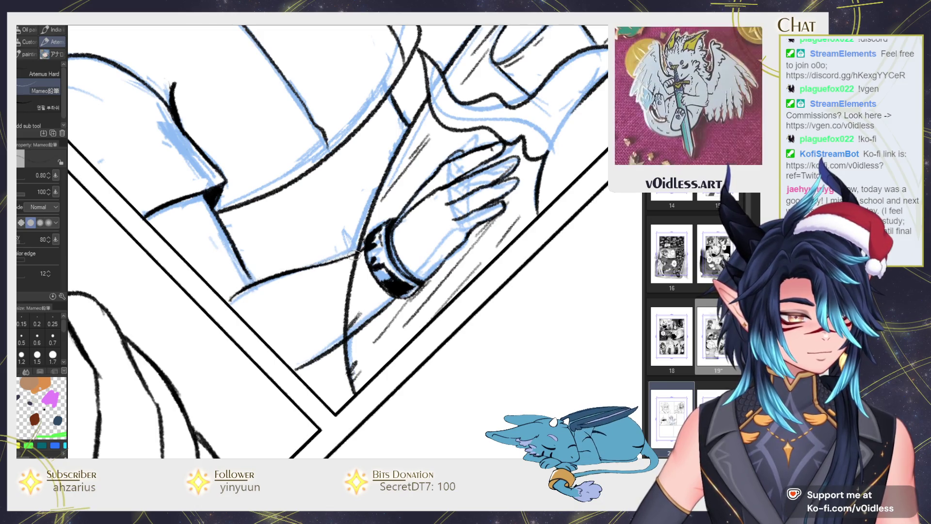
key(e)
mouse_move(349, 281)
mouse_down()
mouse_move(368, 294)
mouse_move(291, 348)
mouse_up()
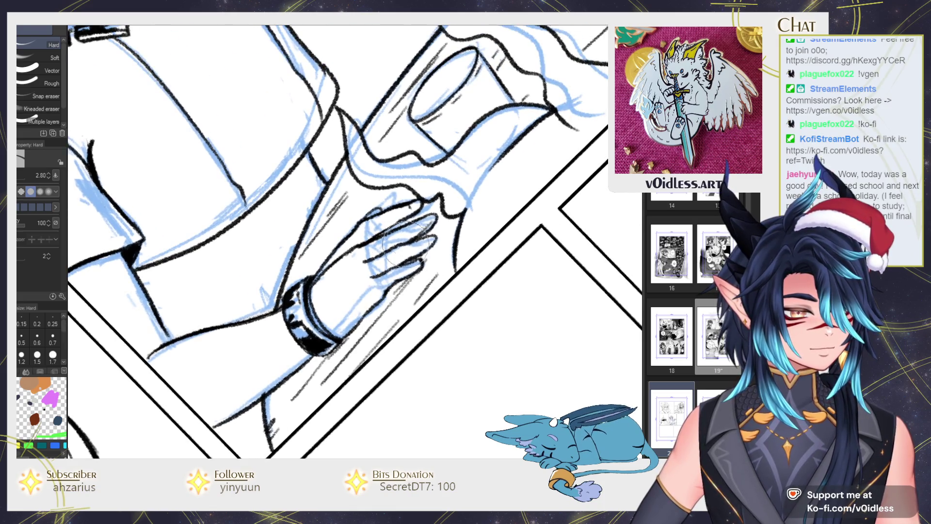
drag(417, 228, 429, 221)
Reset the page view upright and hide then reshow the blue sketch to check the inks.
key(p)
scroll(404, 256, down, 3)
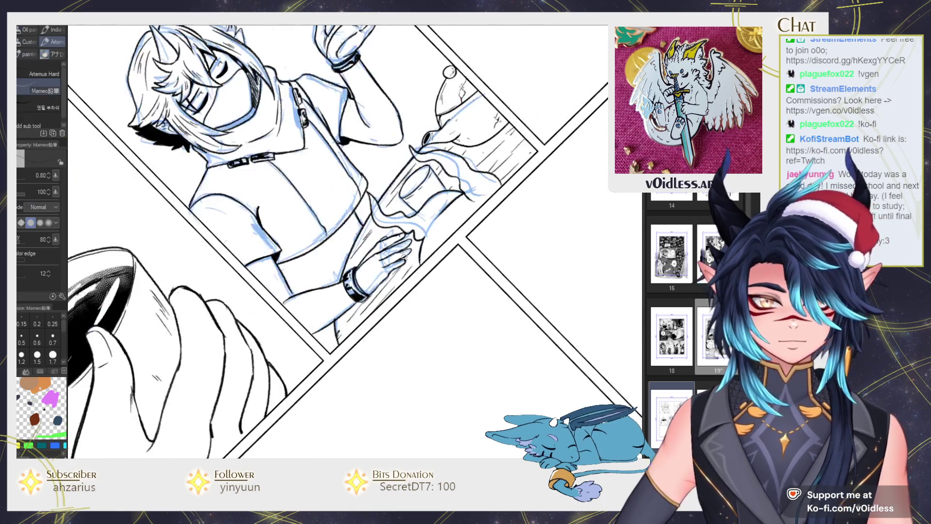
scroll(404, 256, down, 1)
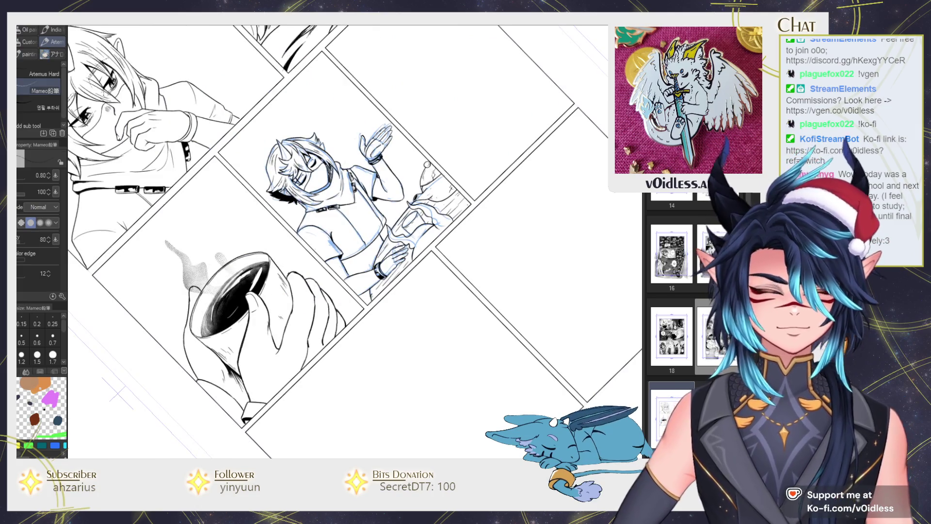
scroll(404, 256, down, 1)
key(ctrl+0)
scroll(328, 222, up, 2)
scroll(327, 222, up, 2)
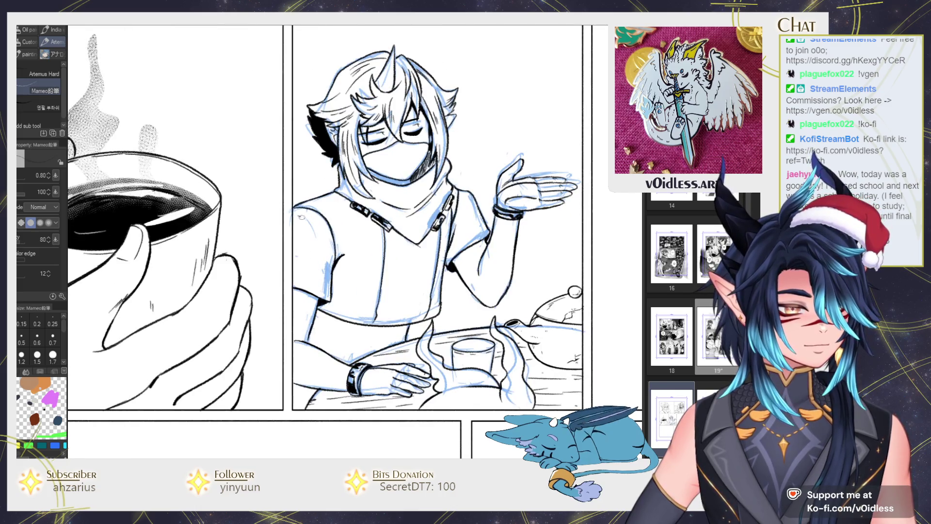
scroll(469, 214, down, 2)
scroll(476, 221, down, 2)
scroll(480, 226, down, 1)
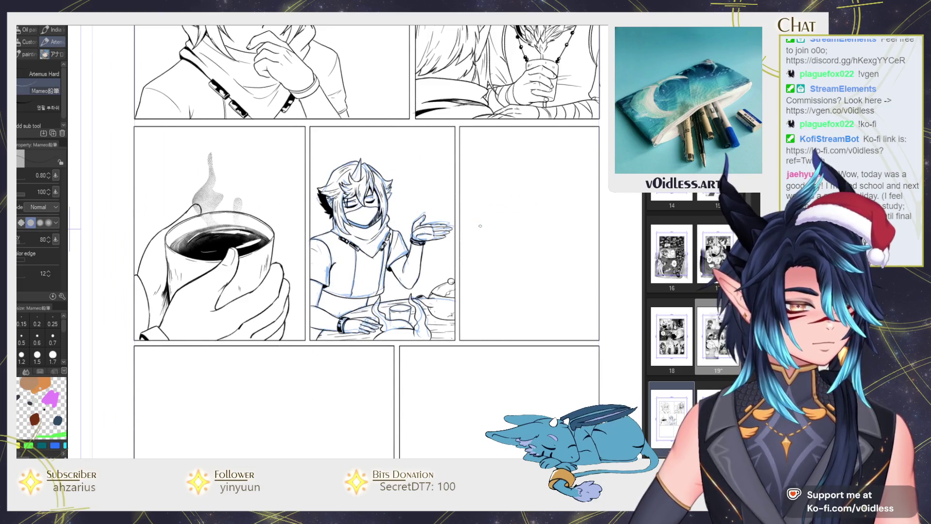
key(ctrl+comma)
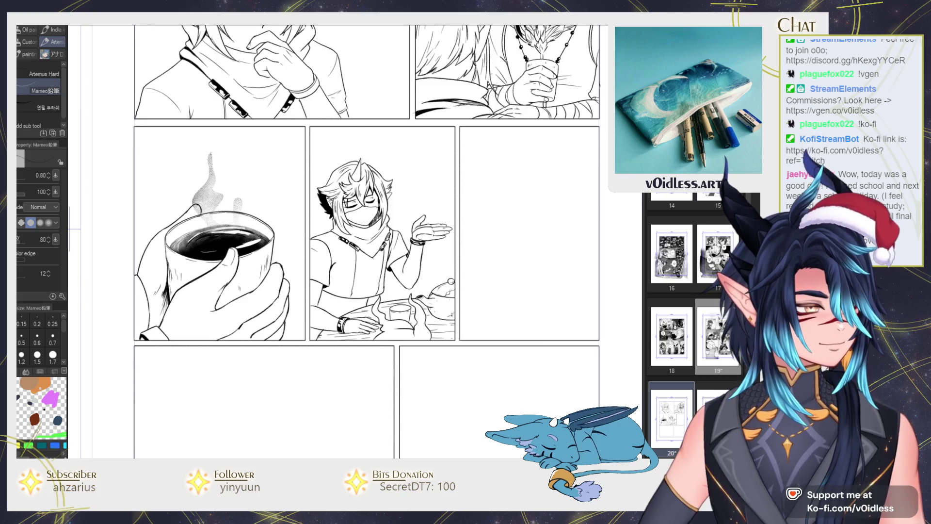
key(ctrl+comma)
scroll(552, 250, up, 2)
Ink the left face contour of the right panel's character, plus a short stroke inside the face.
scroll(577, 243, up, 1)
scroll(594, 235, up, 1)
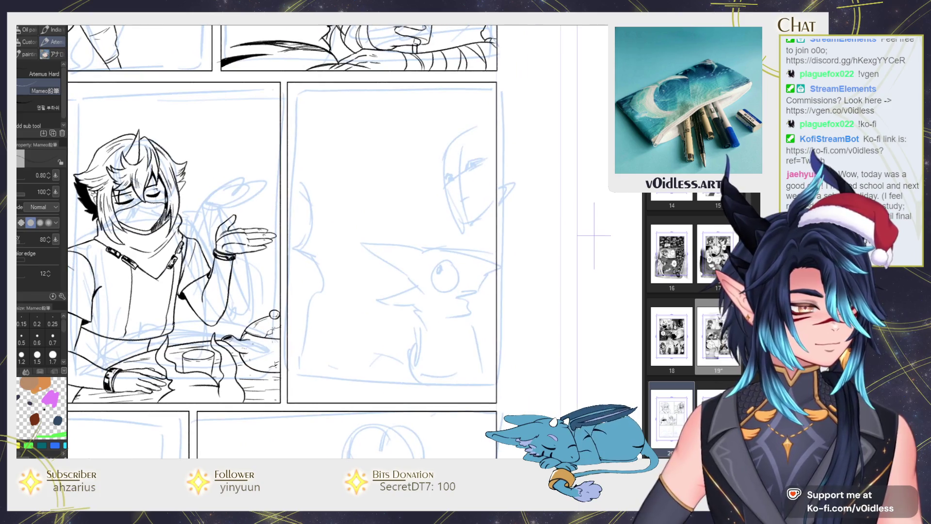
drag(436, 305, 436, 289)
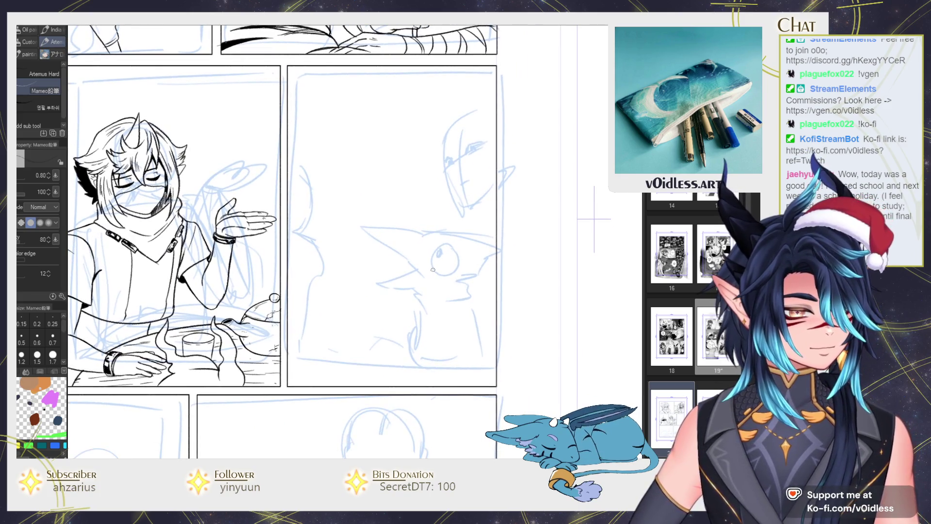
scroll(456, 157, up, 1)
scroll(456, 157, up, 1)
mouse_move(430, 145)
mouse_down()
mouse_move(460, 235)
mouse_move(396, 301)
mouse_move(461, 244)
mouse_up()
drag(436, 213, 431, 235)
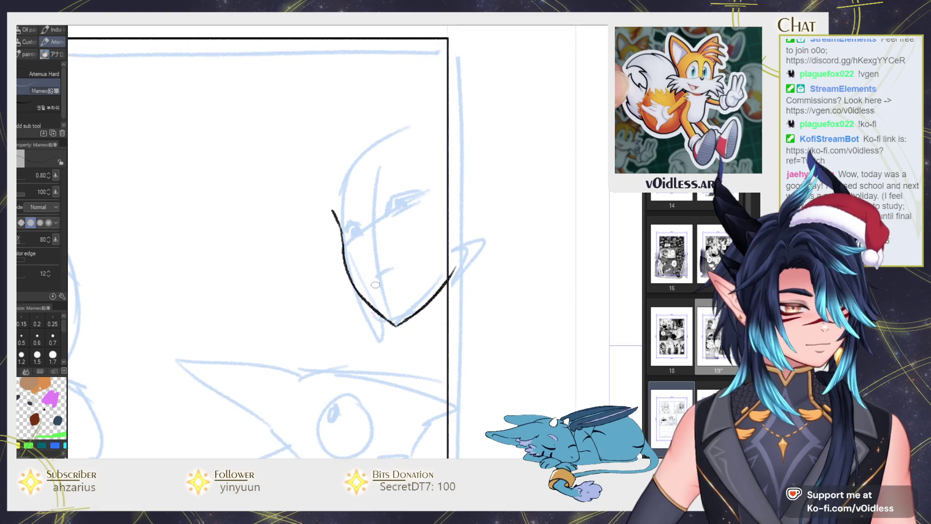
drag(375, 279, 399, 269)
Ink both eyes: fill the left eye, draw the right eye's hooked upper lid and iris.
mouse_move(333, 312)
mouse_down()
mouse_move(382, 230)
mouse_move(363, 237)
mouse_up()
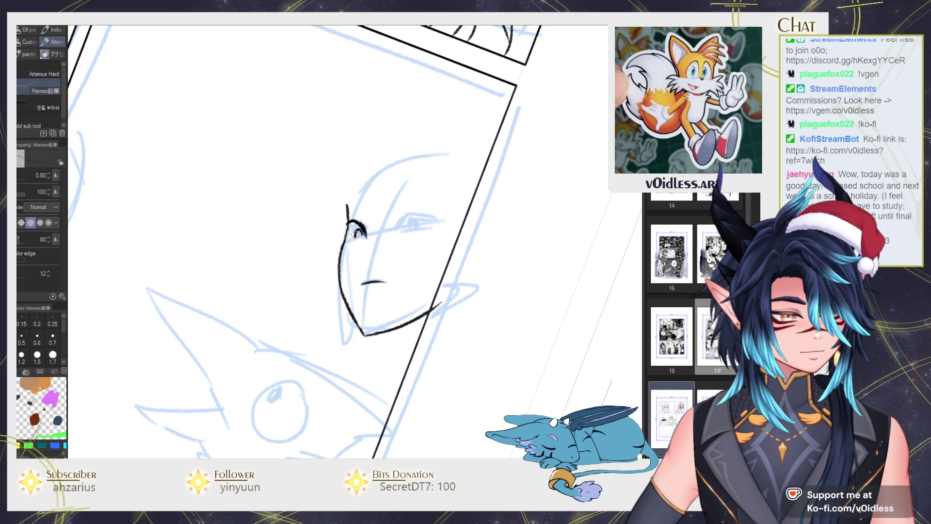
drag(361, 236, 347, 229)
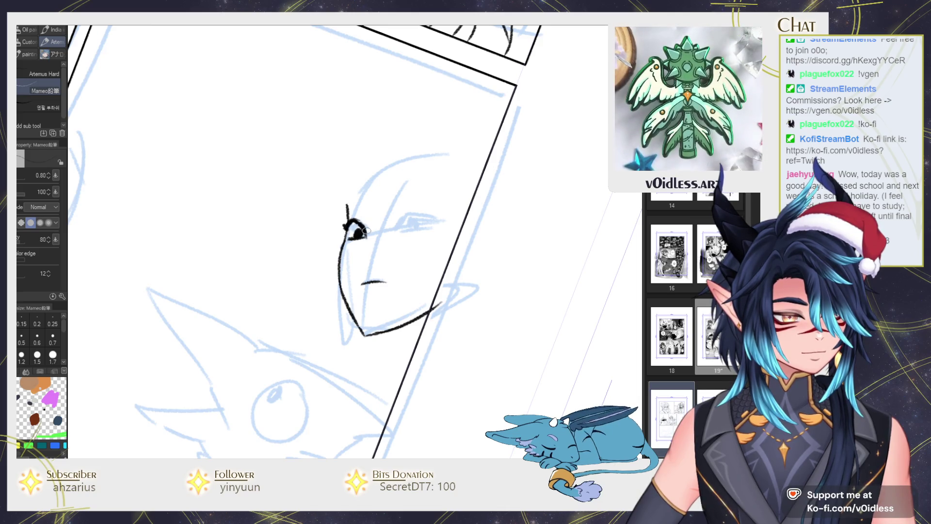
drag(437, 220, 402, 219)
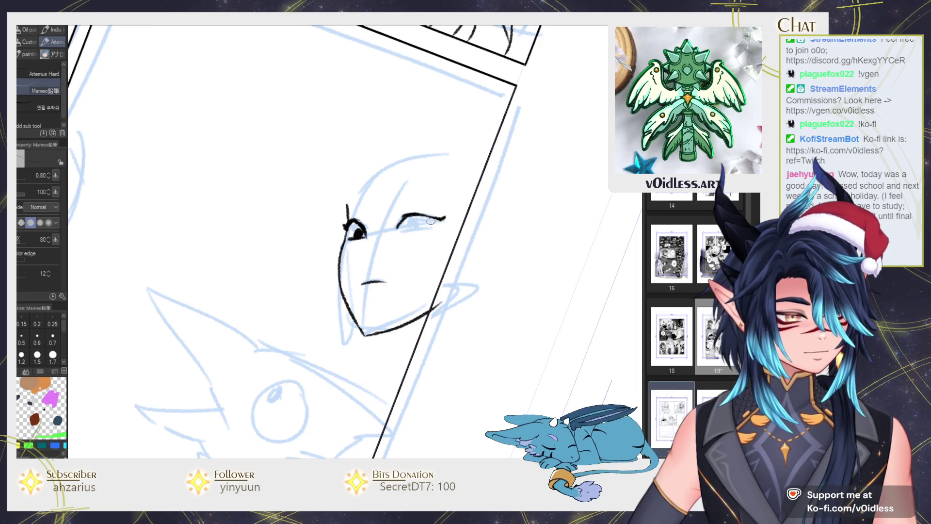
mouse_move(412, 213)
mouse_down()
mouse_move(398, 231)
mouse_move(419, 228)
mouse_up()
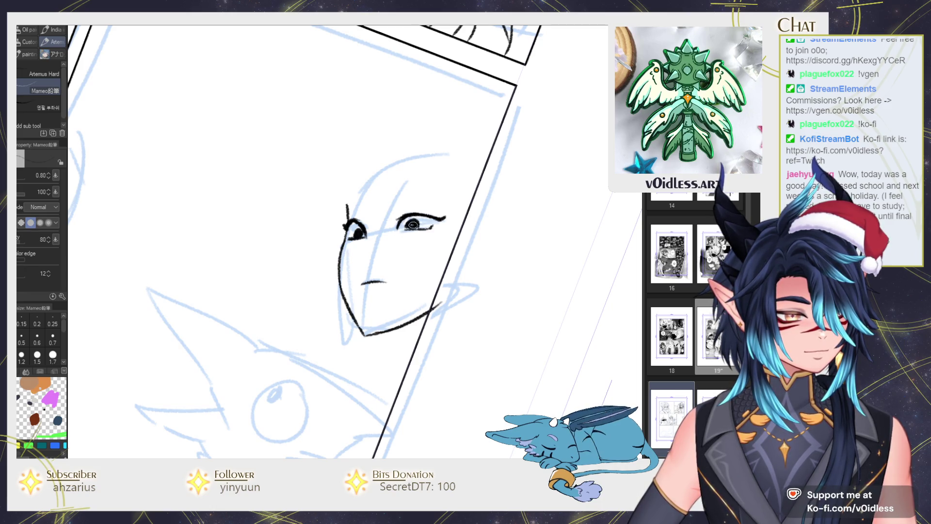
mouse_move(414, 227)
mouse_down()
mouse_move(350, 213)
mouse_move(350, 201)
mouse_move(447, 197)
mouse_up()
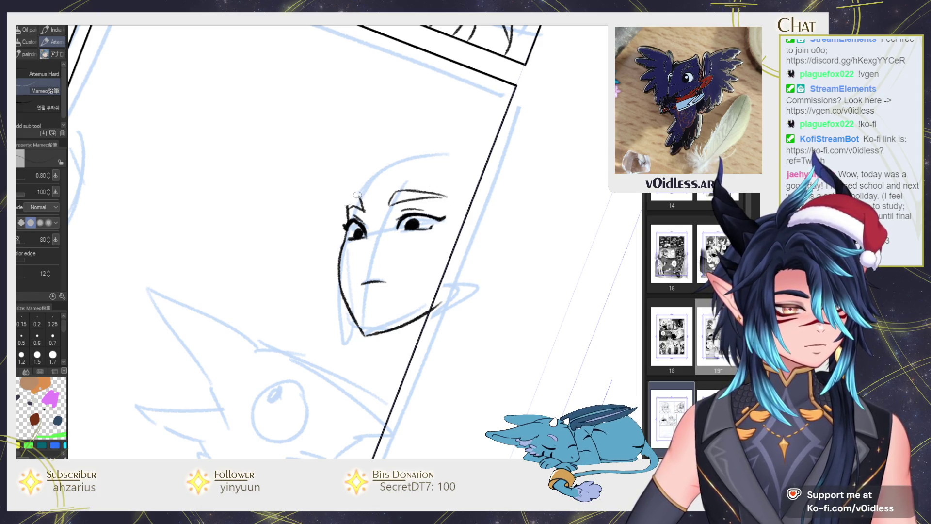
Add the left eyebrow stroke and a short line down the left cheek.
drag(357, 194, 345, 207)
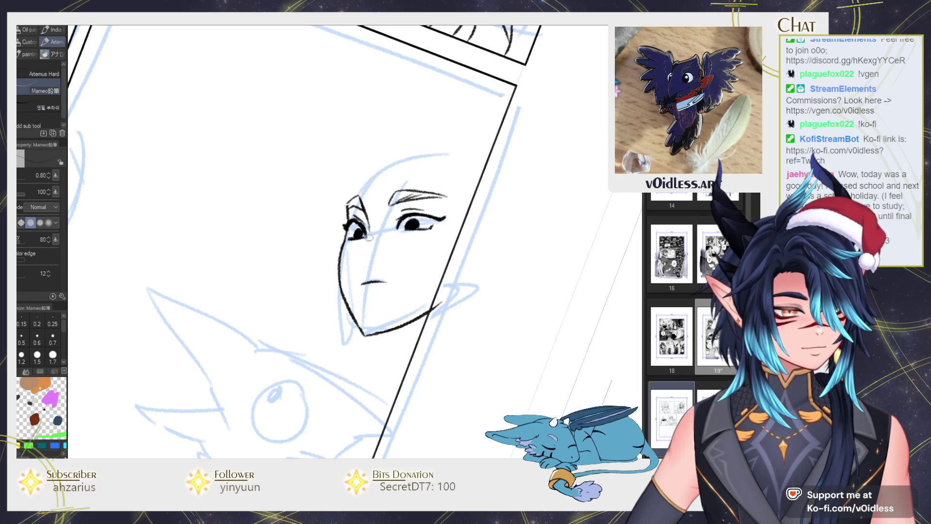
drag(350, 247, 356, 259)
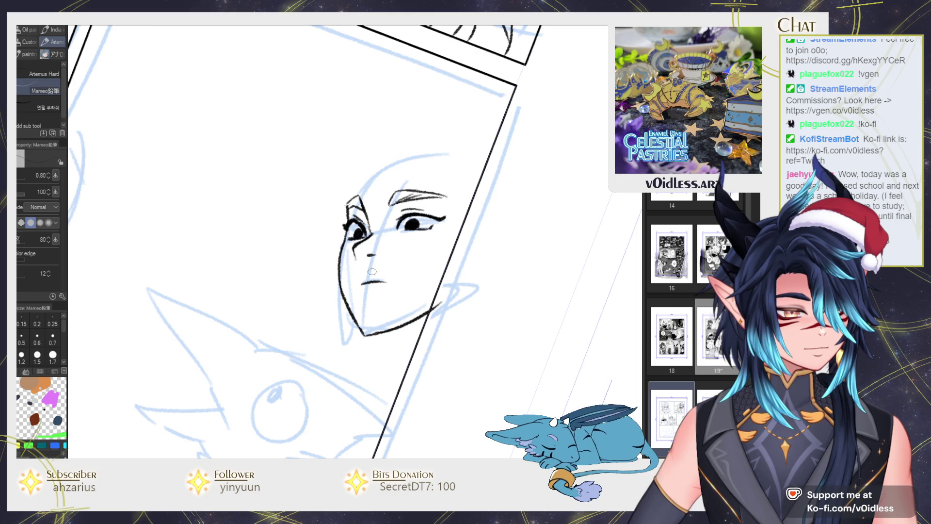
scroll(397, 277, down, 5)
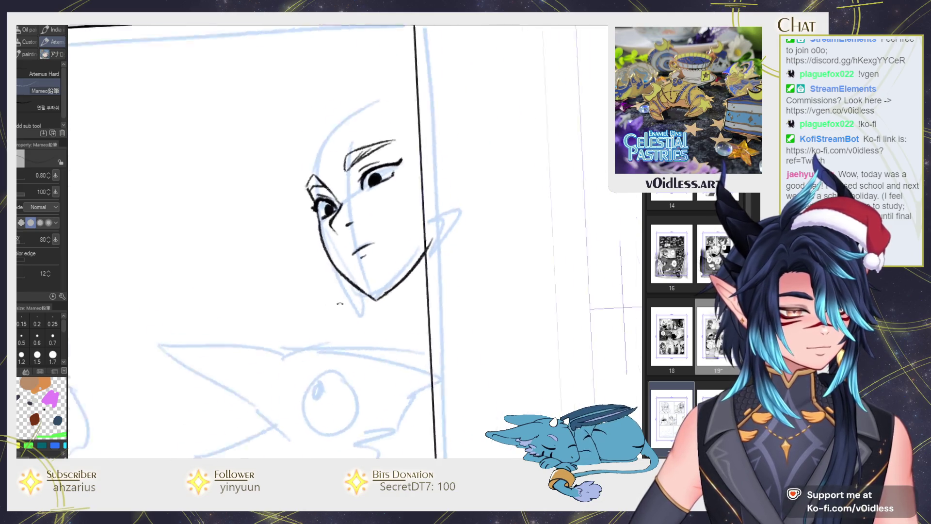
Darken the right eye and draw lower-lid lines under the left eye.
drag(500, 301, 198, 266)
scroll(197, 265, up, 5)
drag(333, 202, 352, 209)
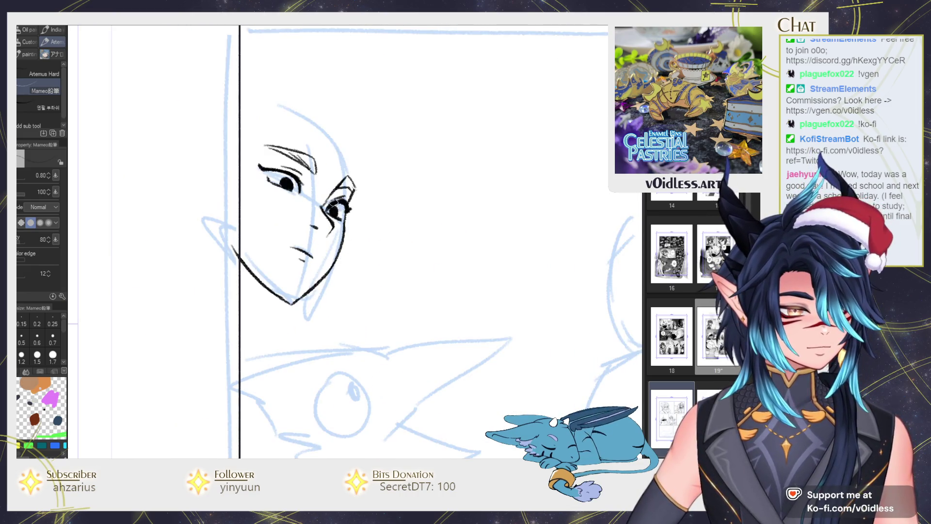
drag(271, 181, 301, 208)
scroll(300, 207, up, 1)
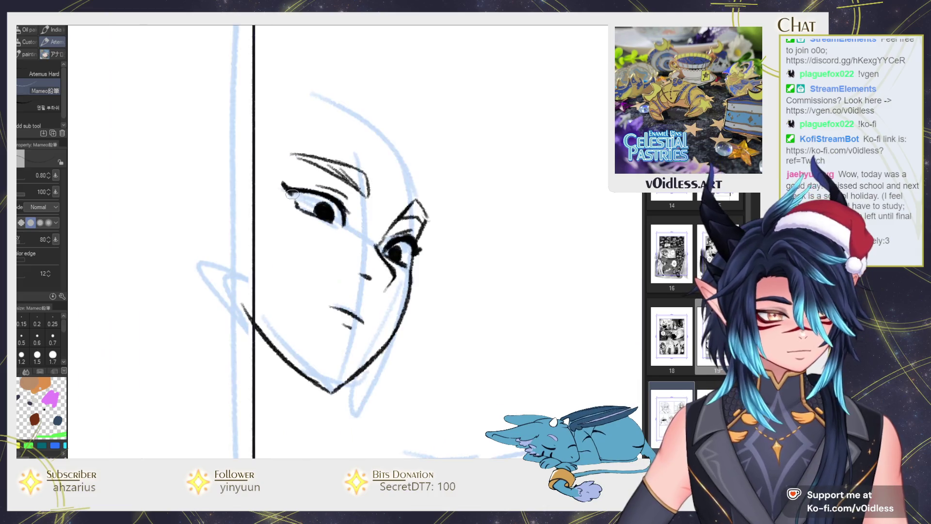
scroll(299, 175, up, 1)
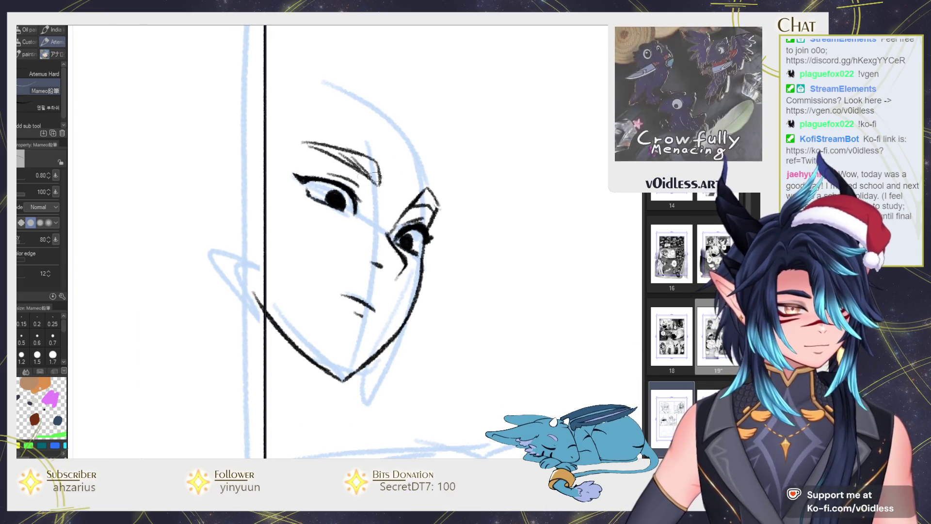
drag(427, 242, 443, 214)
mouse_move(312, 186)
mouse_down()
mouse_move(383, 205)
mouse_move(350, 207)
mouse_move(319, 190)
mouse_move(372, 226)
mouse_move(343, 229)
mouse_up()
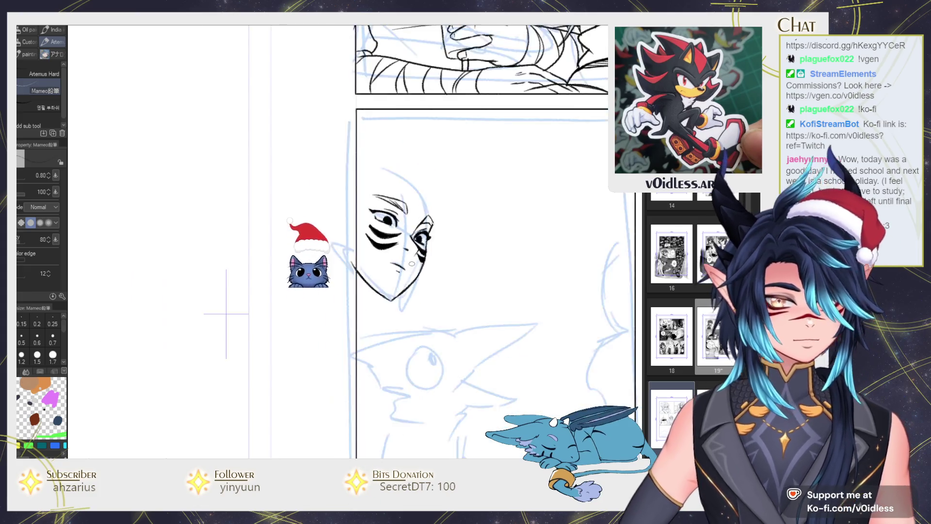
scroll(233, 380, down, 3)
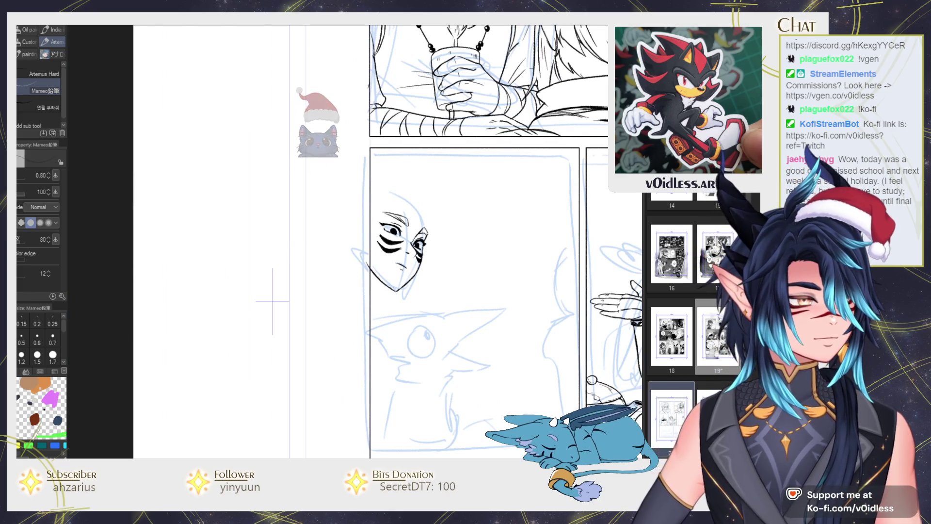
Mirror the canvas to check the face, then undo the right jawline stroke.
key(h)
drag(406, 254, 445, 246)
scroll(371, 268, up, 3)
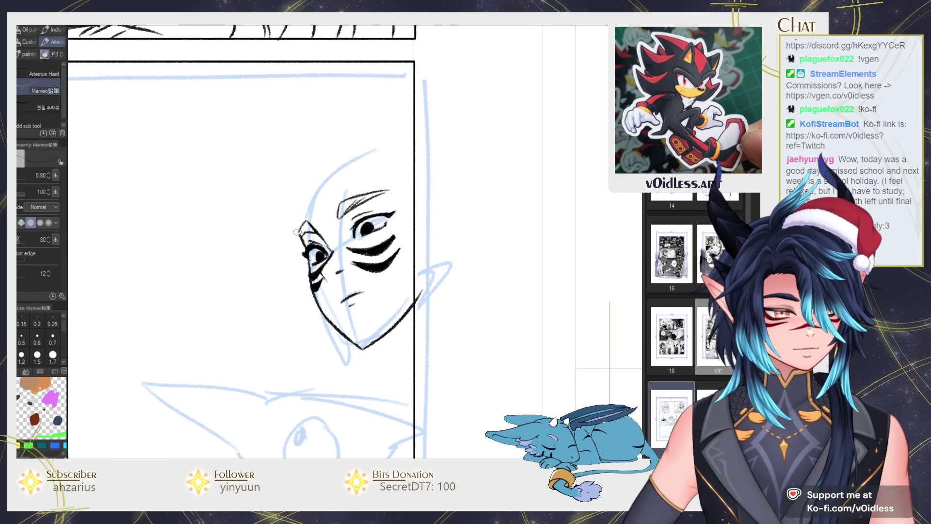
scroll(372, 268, down, 3)
scroll(372, 267, up, 2)
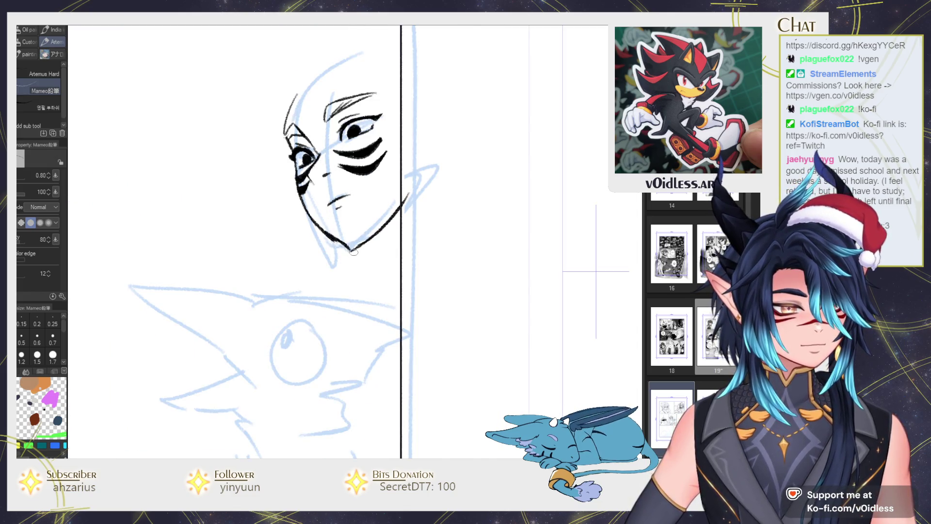
key(ctrl+z)
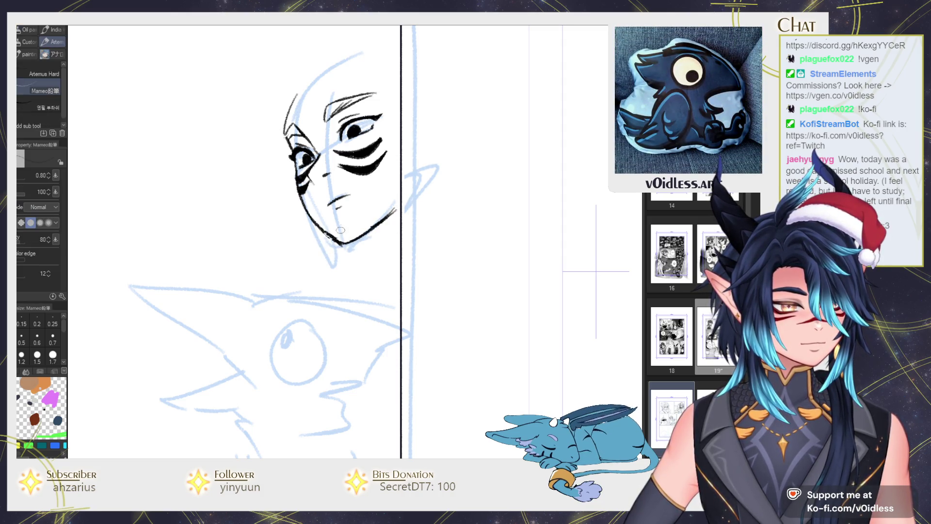
scroll(343, 227, up, 1)
Thicken the left jawline from the chin up to the cheek.
drag(343, 248, 276, 164)
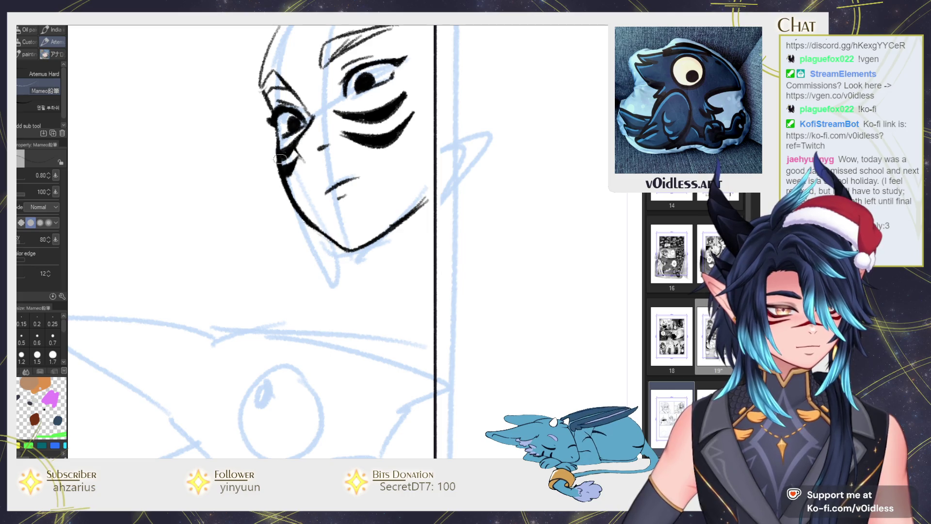
scroll(303, 217, down, 3)
scroll(328, 191, up, 3)
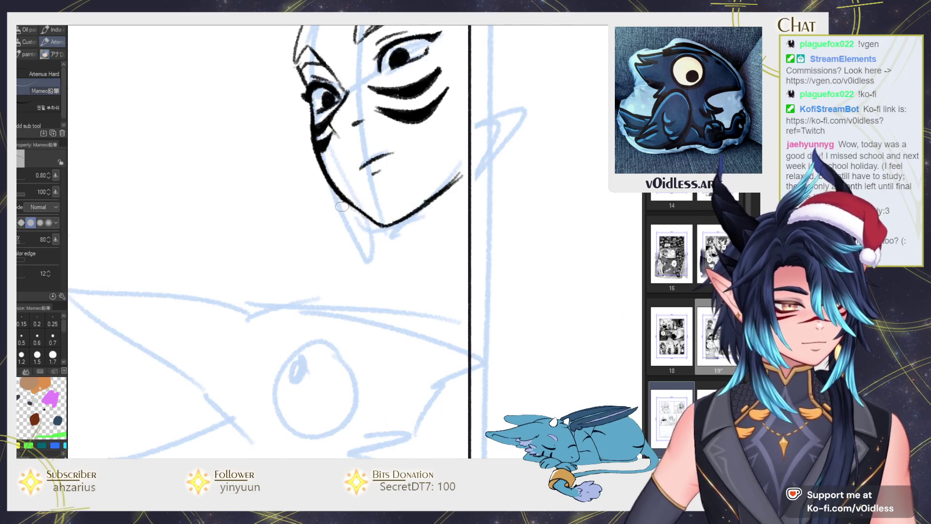
scroll(371, 223, down, 2)
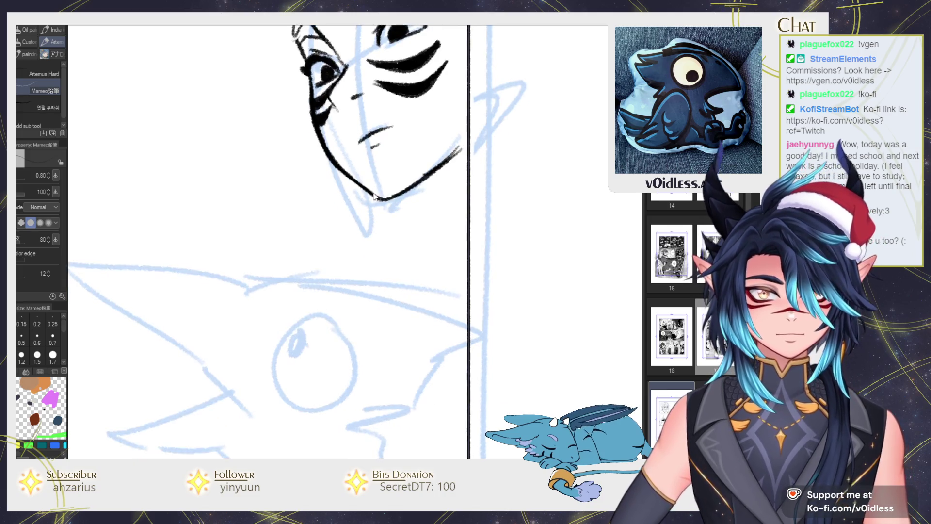
scroll(373, 191, down, 1)
Draw a short line down from the chin toward the neck.
drag(383, 194, 403, 228)
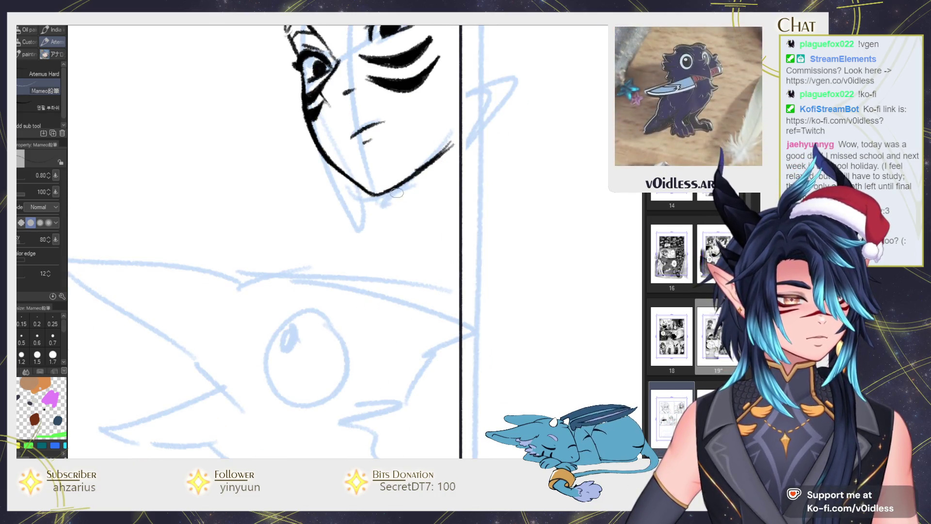
scroll(437, 184, down, 1)
scroll(464, 181, down, 2)
scroll(557, 256, up, 1)
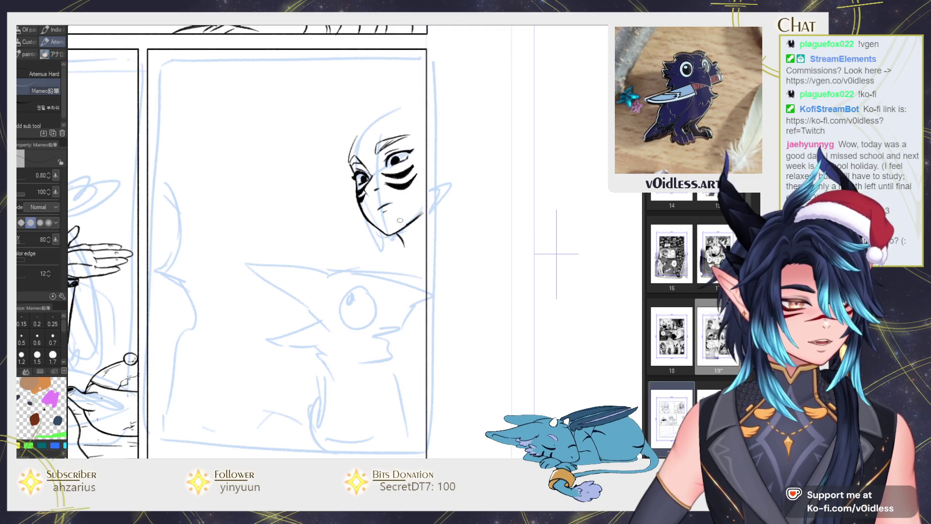
scroll(385, 185, up, 2)
scroll(387, 191, down, 2)
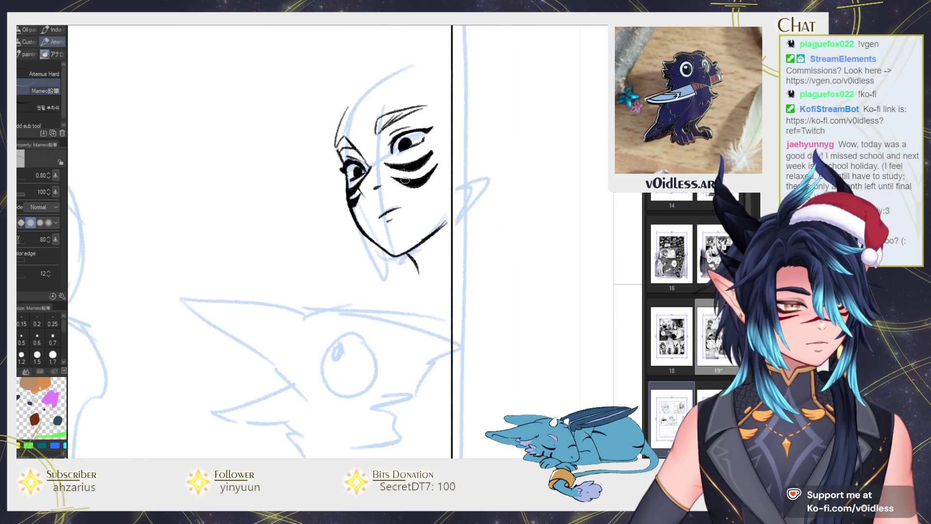
scroll(403, 143, down, 5)
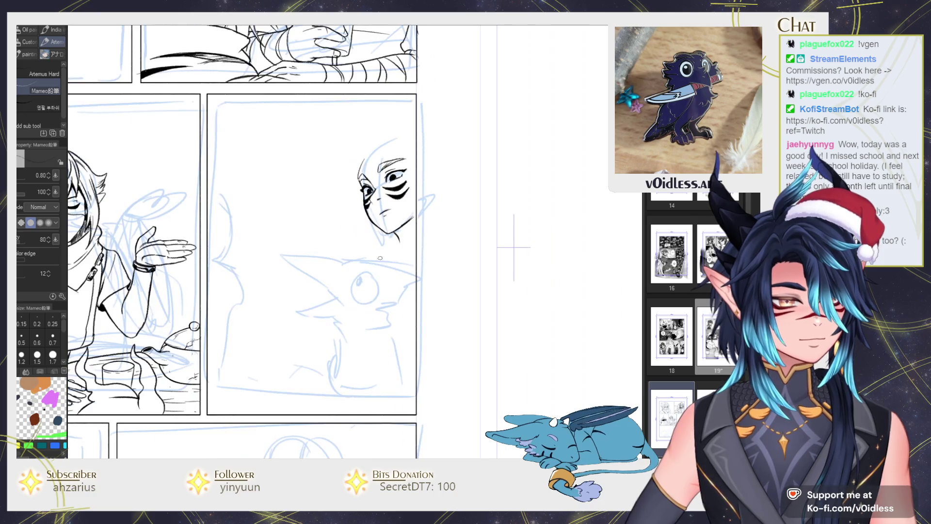
scroll(356, 182, up, 5)
scroll(356, 182, up, 2)
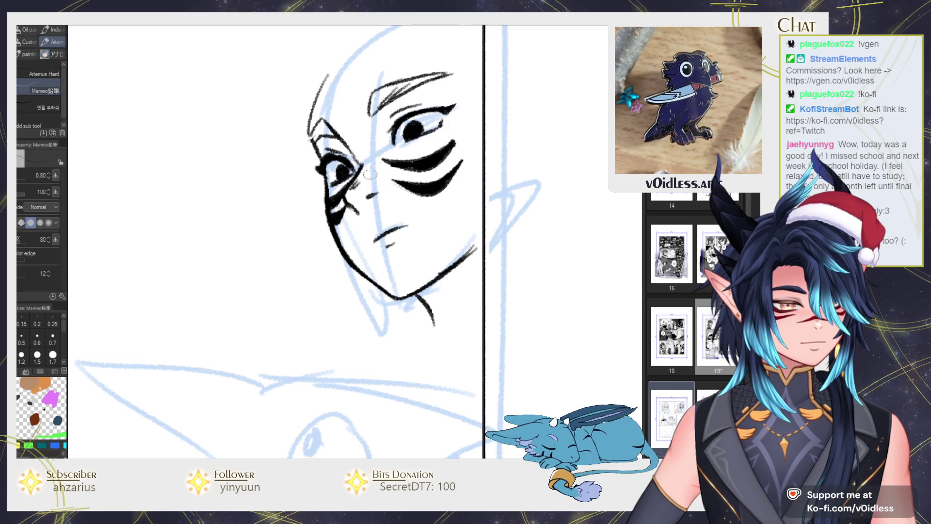
scroll(367, 178, down, 5)
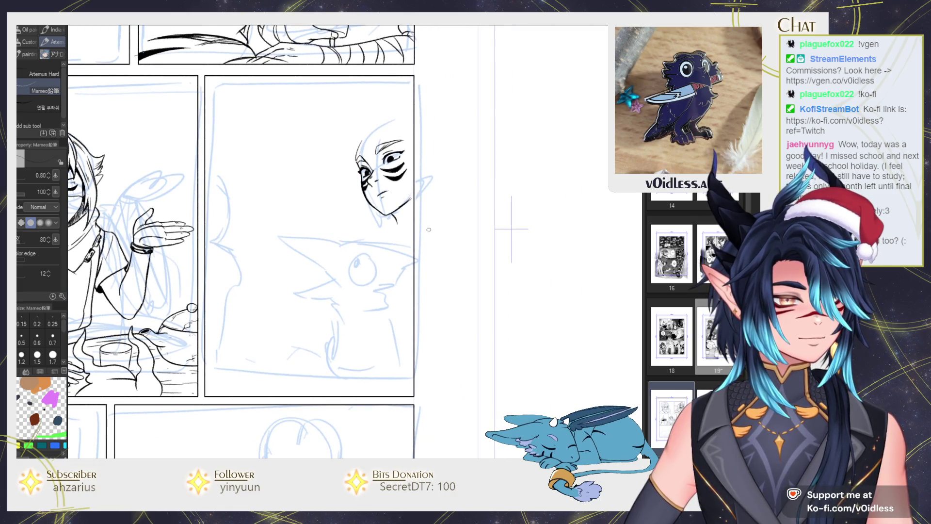
scroll(371, 181, up, 5)
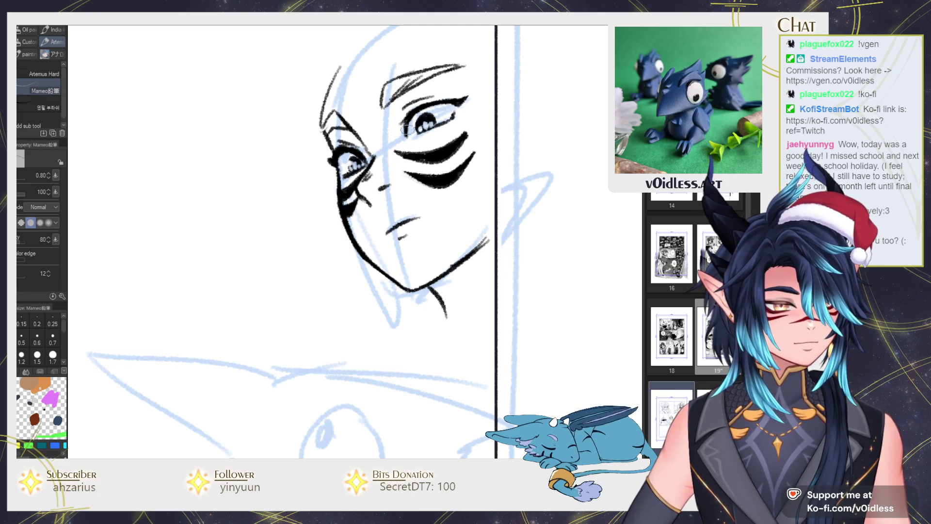
scroll(416, 122, down, 3)
scroll(416, 122, down, 2)
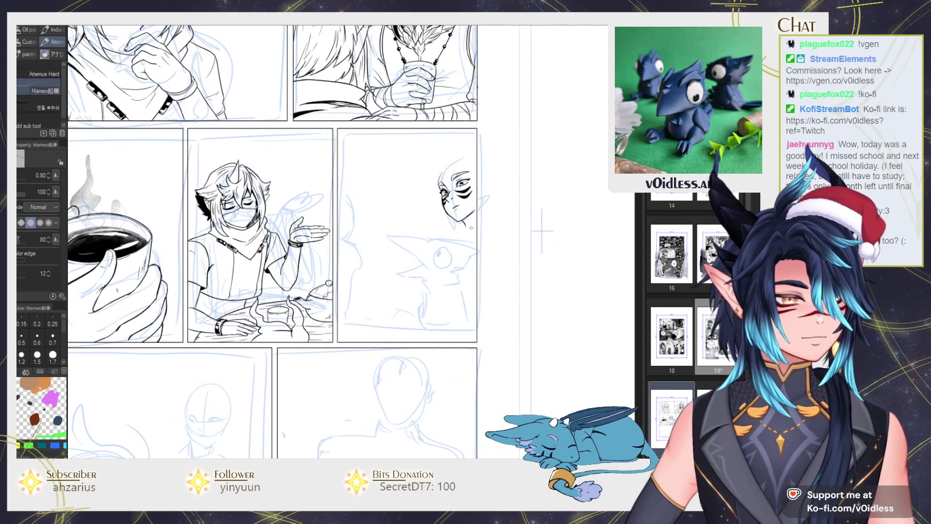
scroll(471, 189, up, 2)
drag(472, 188, 420, 192)
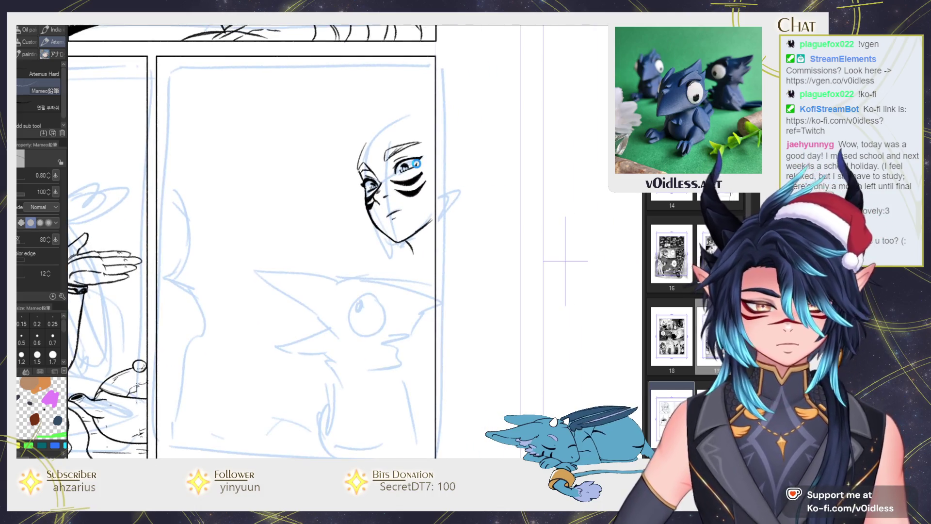
scroll(390, 163, up, 1)
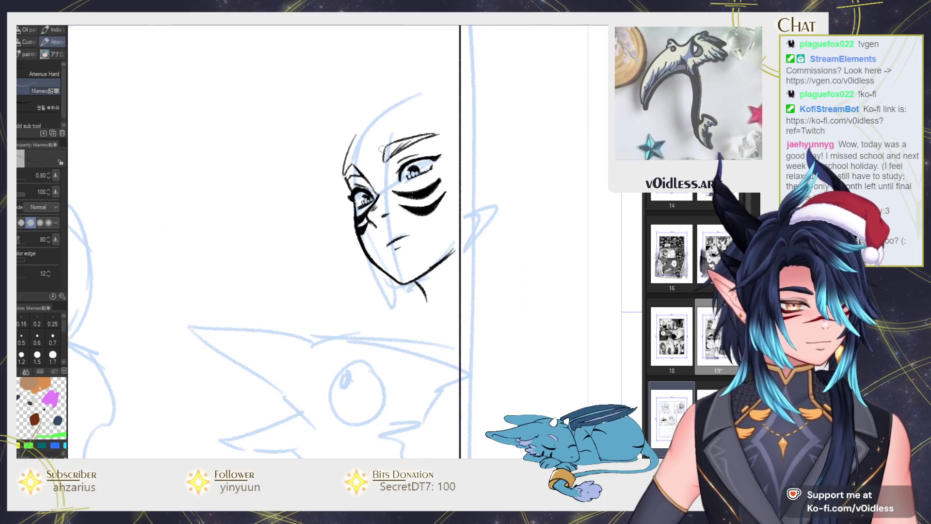
Trace the head's left contour and the edge beside the left eye and brow.
mouse_move(383, 166)
mouse_down()
mouse_move(370, 208)
mouse_move(360, 132)
mouse_up()
key(ctrl+z)
key(ctrl+z)
drag(366, 194, 362, 132)
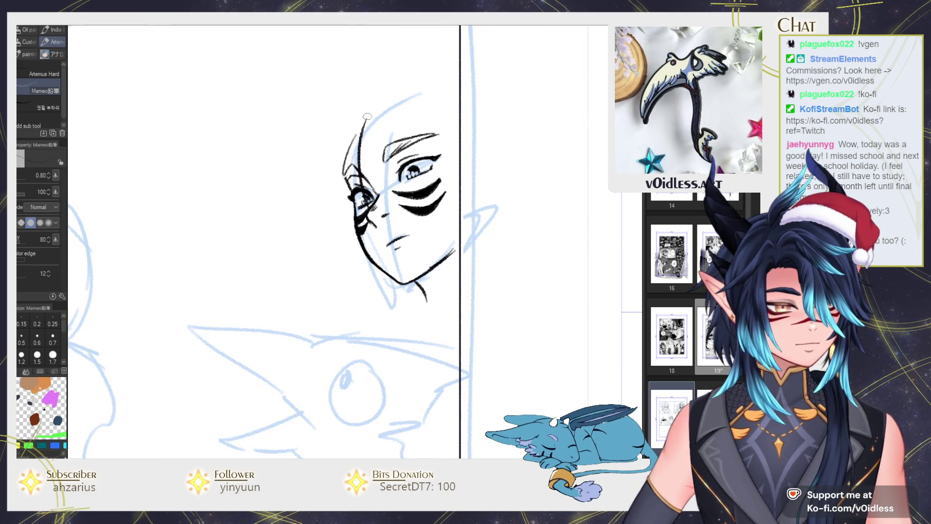
drag(386, 185, 399, 155)
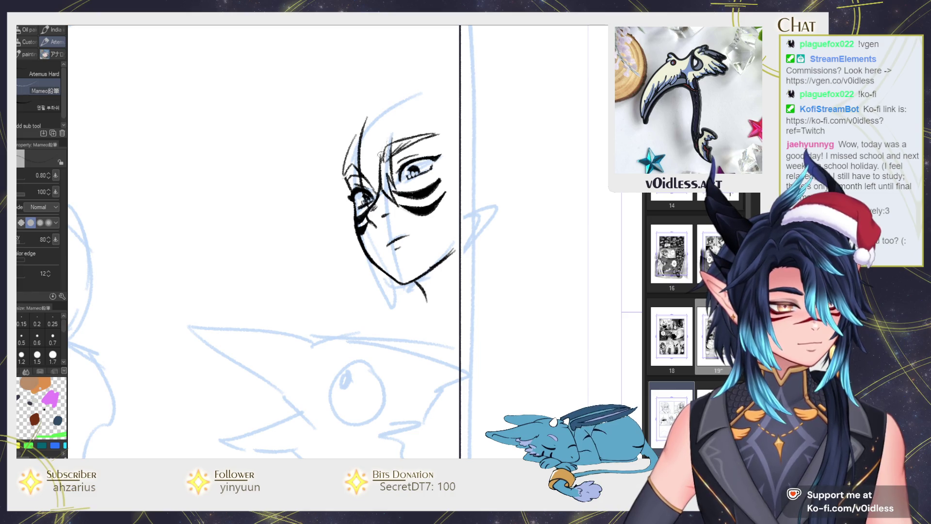
Ink the two pointed hair tufts on top of the head.
drag(384, 103, 378, 131)
mouse_move(376, 83)
mouse_down()
mouse_move(416, 107)
mouse_move(393, 118)
mouse_move(441, 88)
mouse_up()
drag(339, 271, 369, 252)
drag(485, 156, 527, 158)
mouse_move(340, 243)
mouse_down()
mouse_move(311, 203)
mouse_move(307, 266)
mouse_up()
Draw a long hair lock down the left side of the face, redrawing it after undoing.
drag(331, 227, 349, 285)
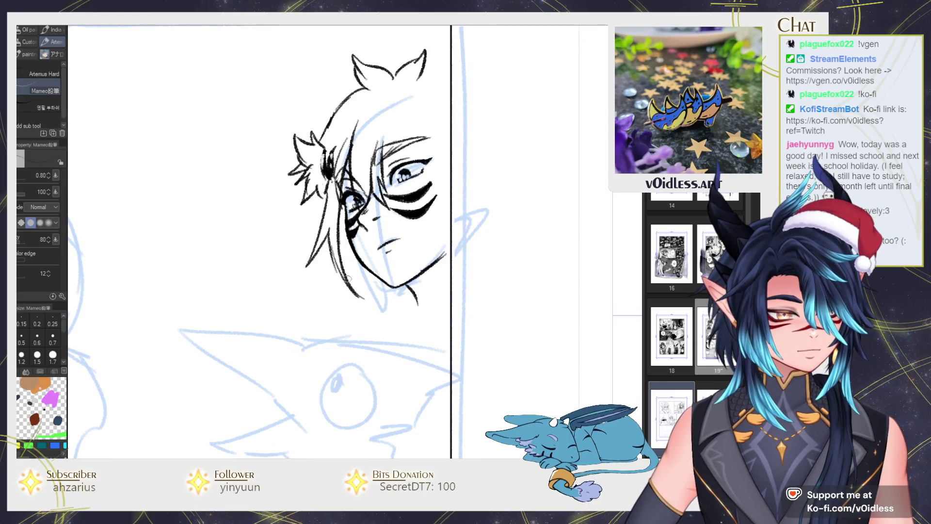
key(ctrl+z)
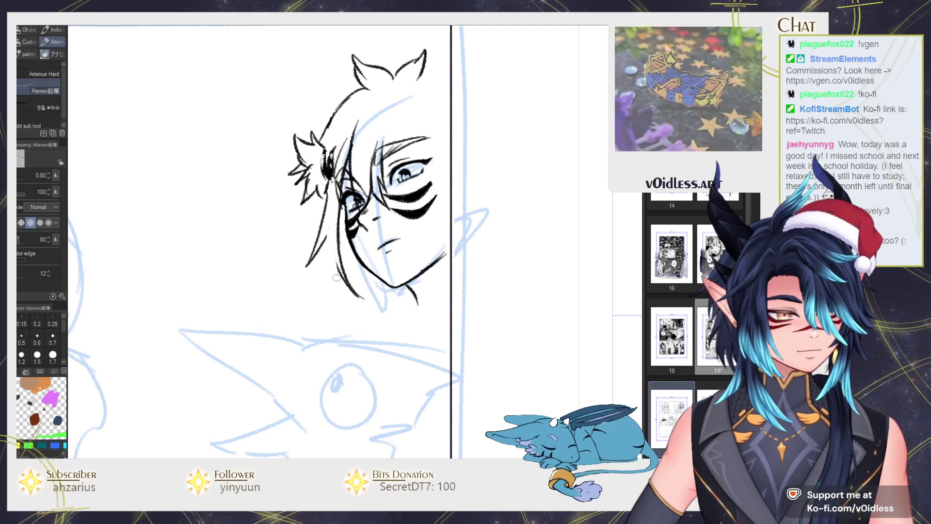
drag(321, 247, 373, 344)
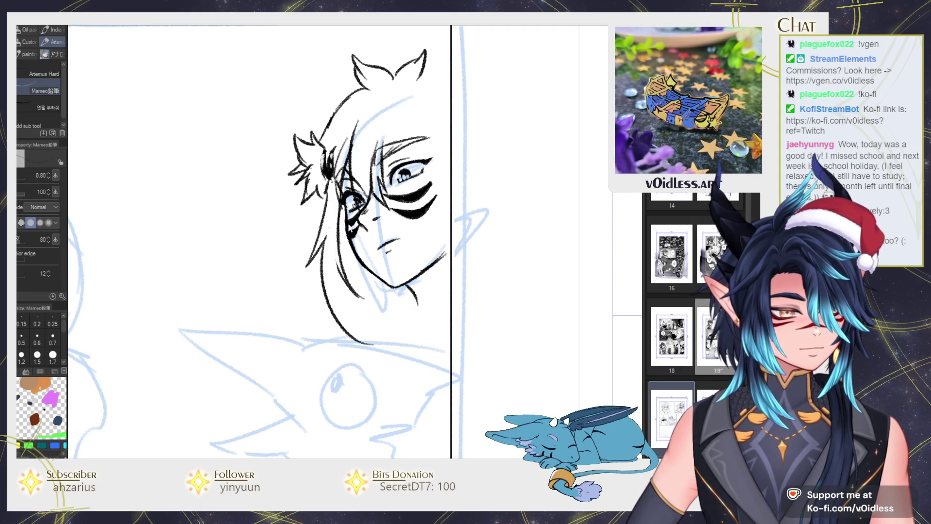
key(ctrl+z)
drag(321, 243, 375, 350)
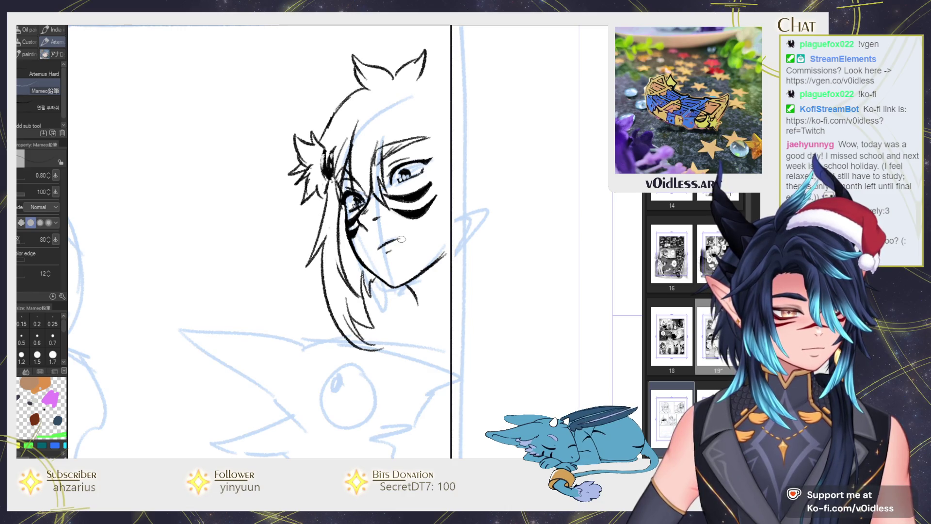
Add short strands above the eye and hair down the right side of the face.
mouse_move(388, 114)
mouse_down()
mouse_move(383, 148)
mouse_move(405, 159)
mouse_up()
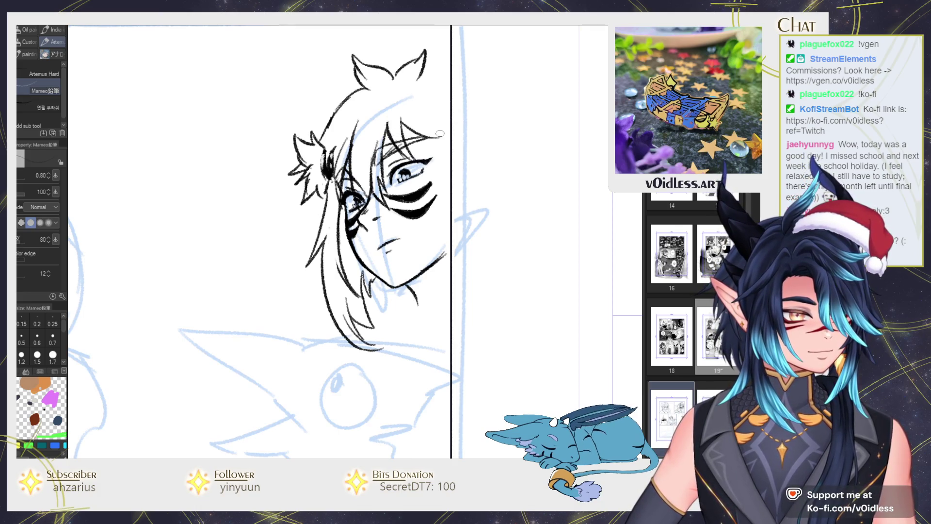
mouse_move(431, 108)
mouse_down()
mouse_move(442, 203)
mouse_move(424, 317)
mouse_up()
mouse_move(456, 271)
mouse_down()
mouse_move(427, 318)
mouse_move(451, 290)
mouse_up()
key(ctrl+z)
drag(469, 248, 462, 274)
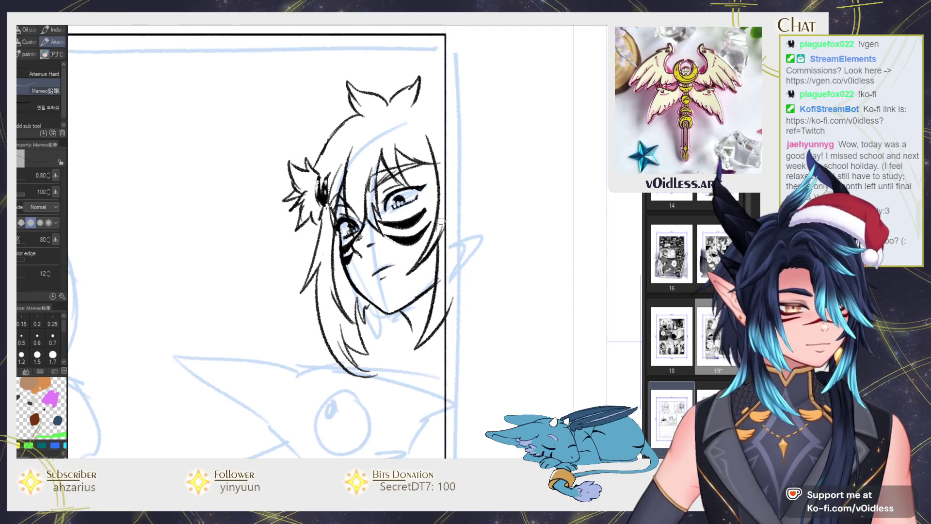
Draw hair strands up to the top and upper right of the head.
key(e)
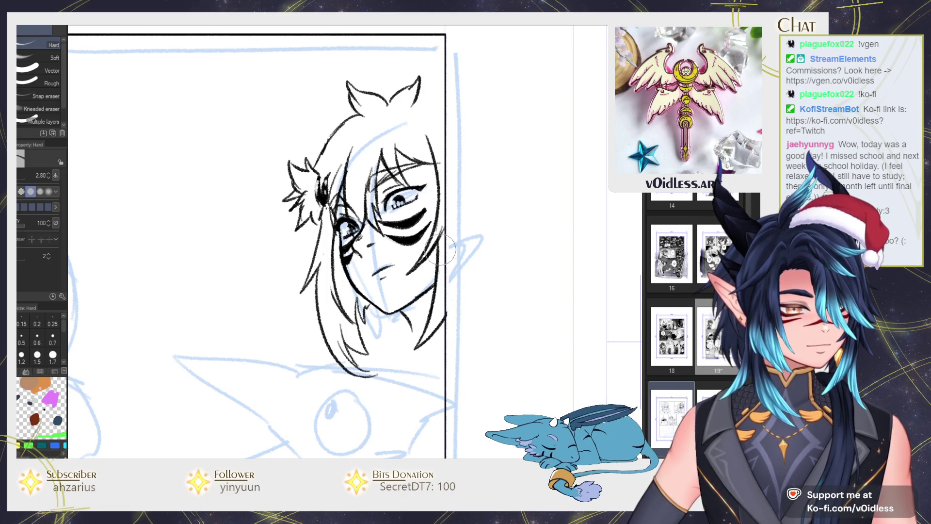
key(b)
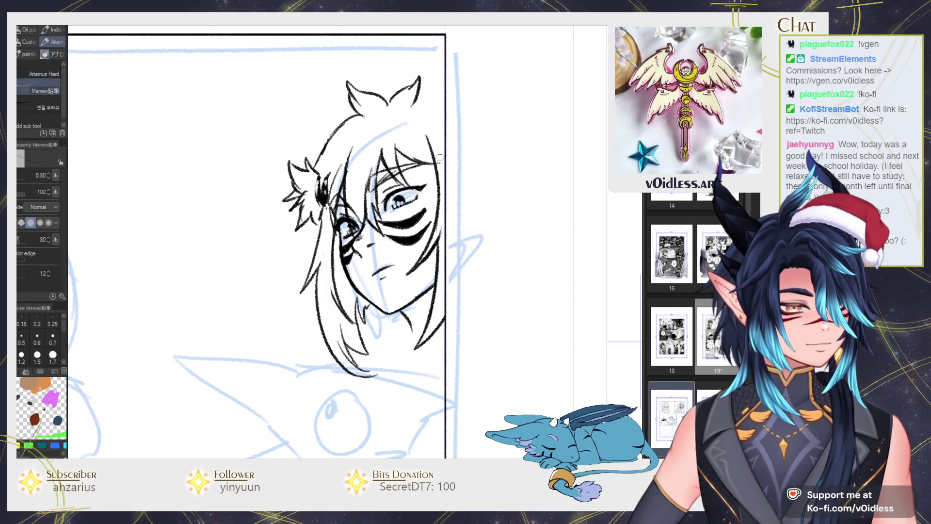
scroll(422, 147, up, 2)
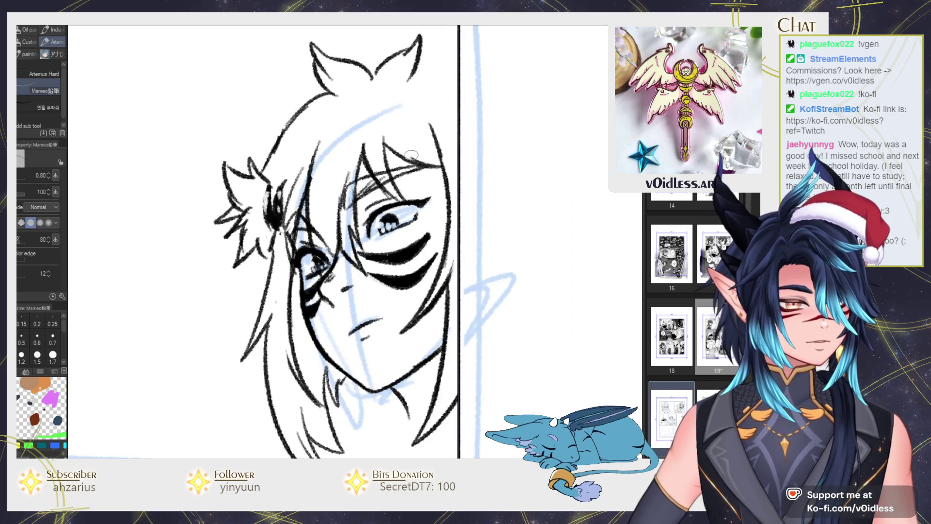
drag(397, 117, 402, 138)
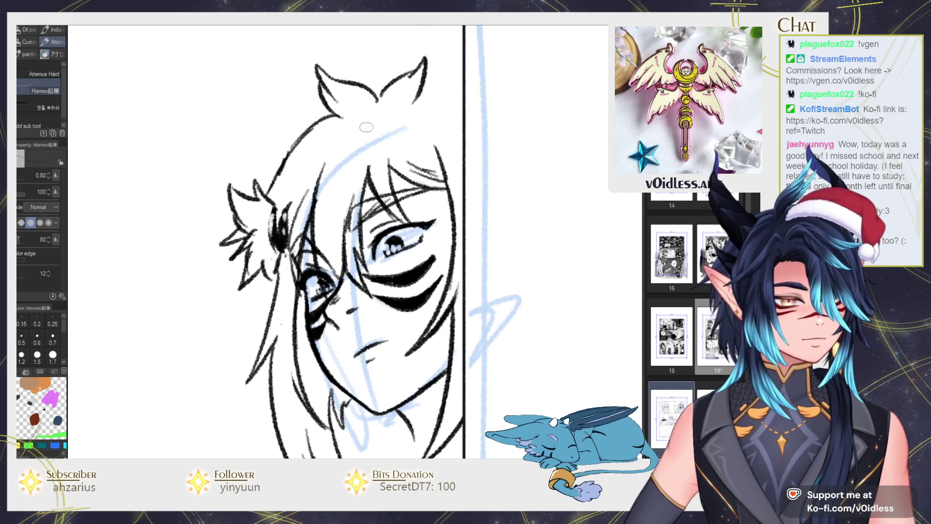
mouse_move(333, 220)
mouse_down()
mouse_move(367, 131)
mouse_move(494, 245)
mouse_up()
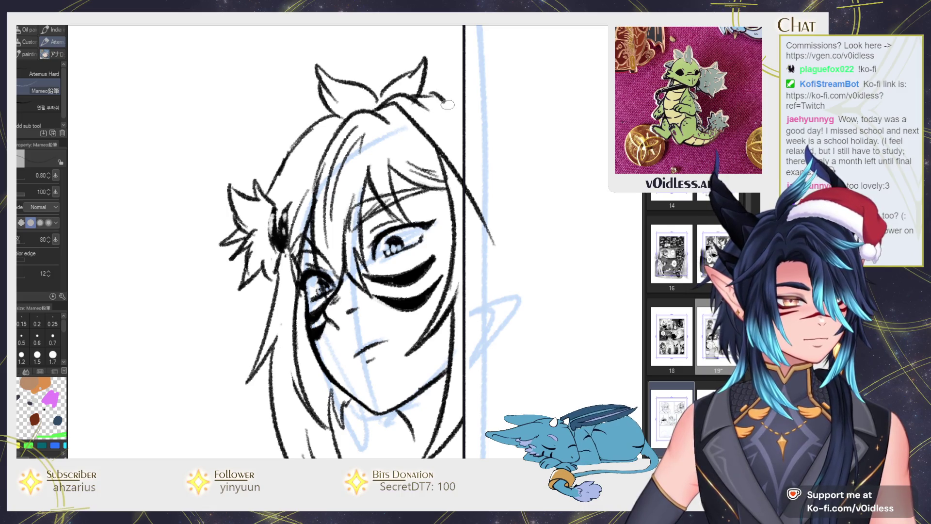
drag(391, 103, 500, 194)
Erase ink spilling past the panel's right border and discard the short top strands.
key(e)
mouse_move(483, 140)
mouse_down()
mouse_move(483, 242)
mouse_move(493, 193)
mouse_up()
key(p)
mouse_move(459, 162)
mouse_down()
mouse_move(396, 131)
mouse_move(380, 111)
mouse_move(415, 130)
mouse_up()
drag(409, 158, 422, 168)
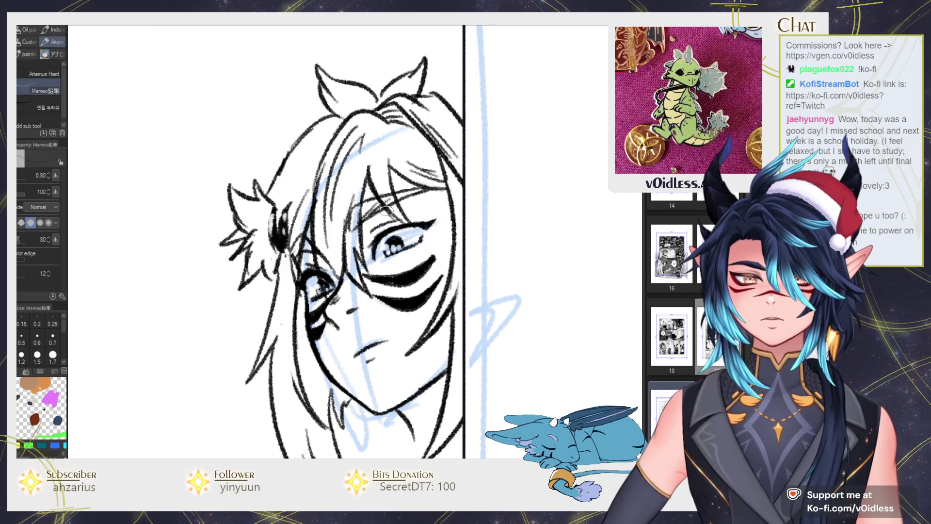
key(ctrl+z)
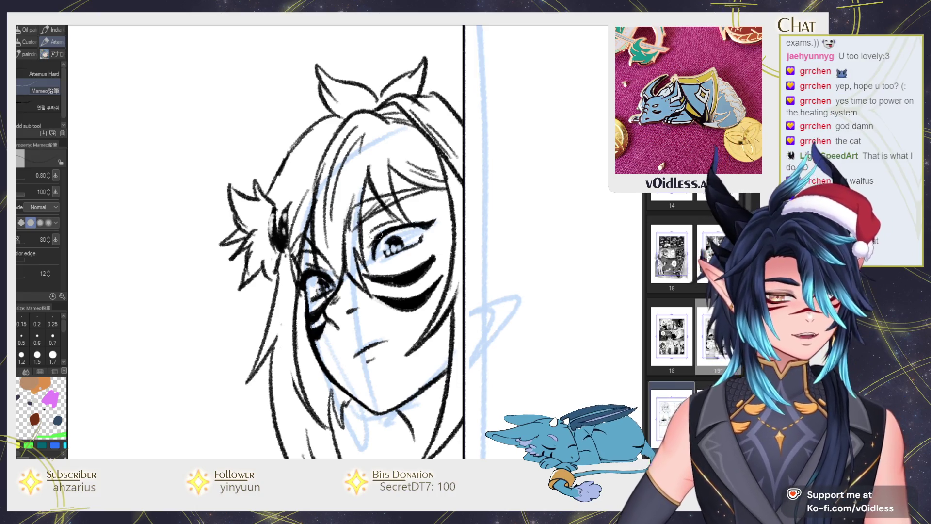
Darken the left hair outline, add strands beside the face, and thicken the left eye outline.
drag(450, 257, 440, 228)
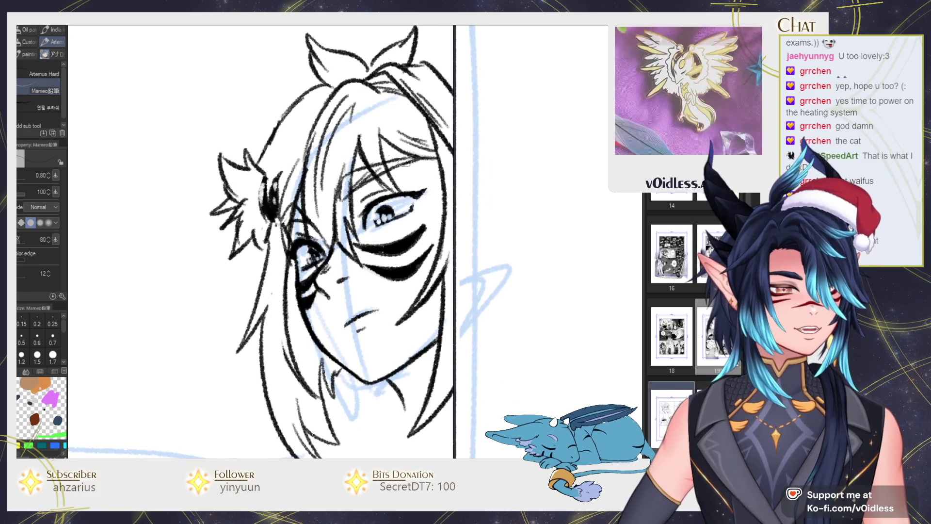
drag(314, 92, 280, 147)
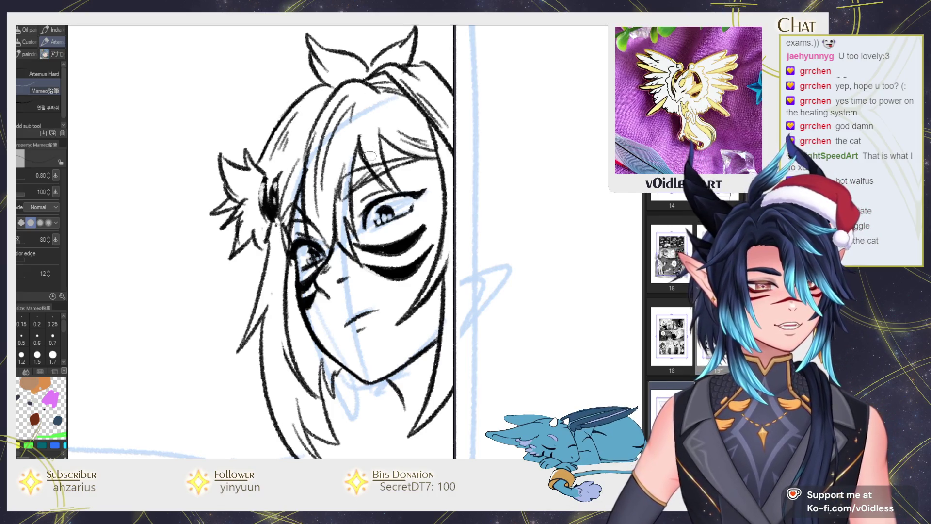
drag(375, 146, 420, 194)
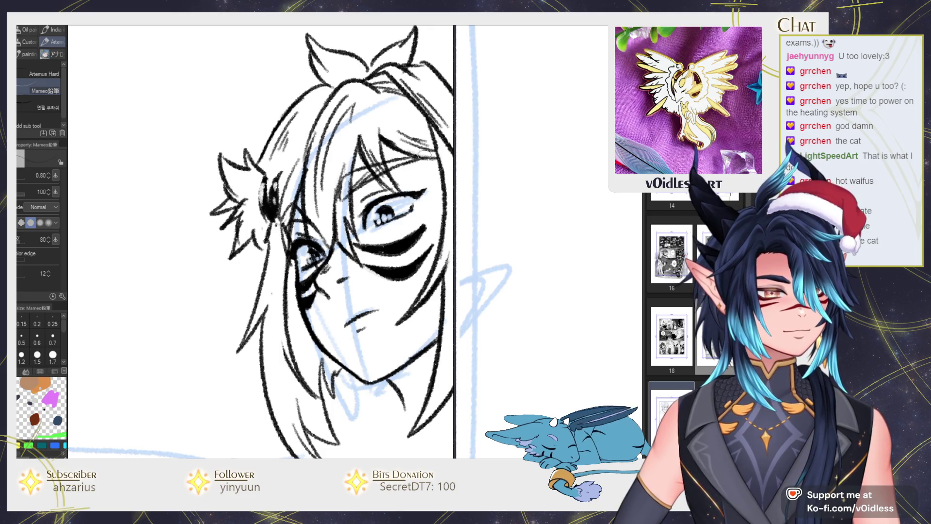
mouse_move(385, 166)
mouse_down()
mouse_move(398, 152)
mouse_move(441, 232)
mouse_up()
scroll(288, 233, down, 1)
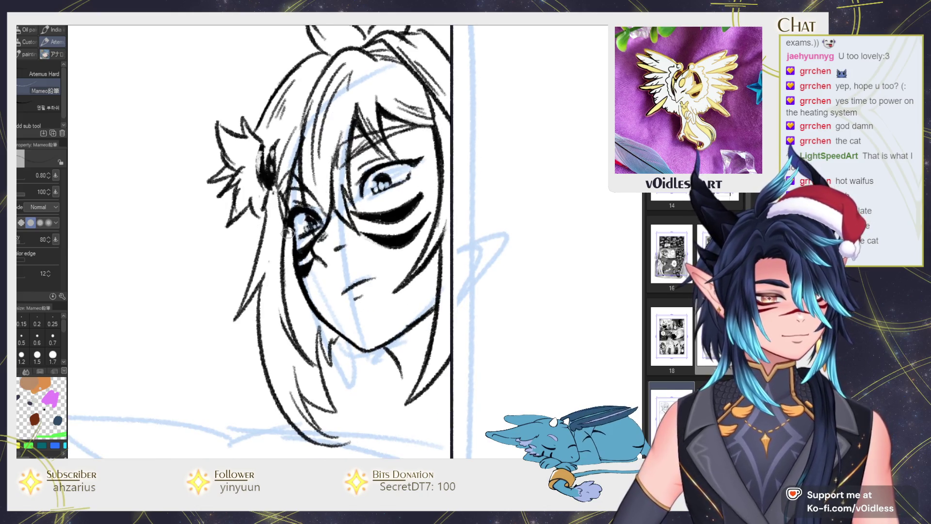
drag(291, 235, 293, 269)
scroll(294, 271, down, 1)
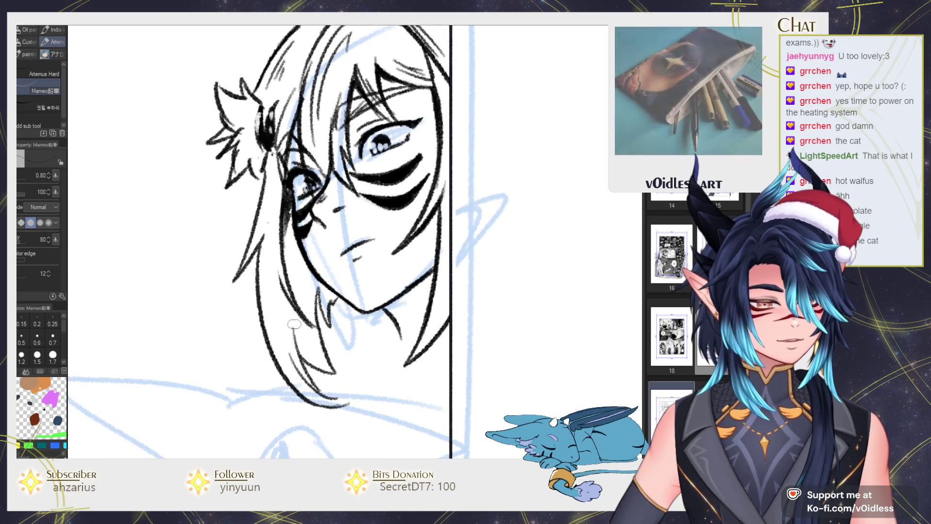
Ink strands in the lower-left hair and fill that section with solid black.
drag(283, 290, 333, 372)
drag(314, 339, 335, 374)
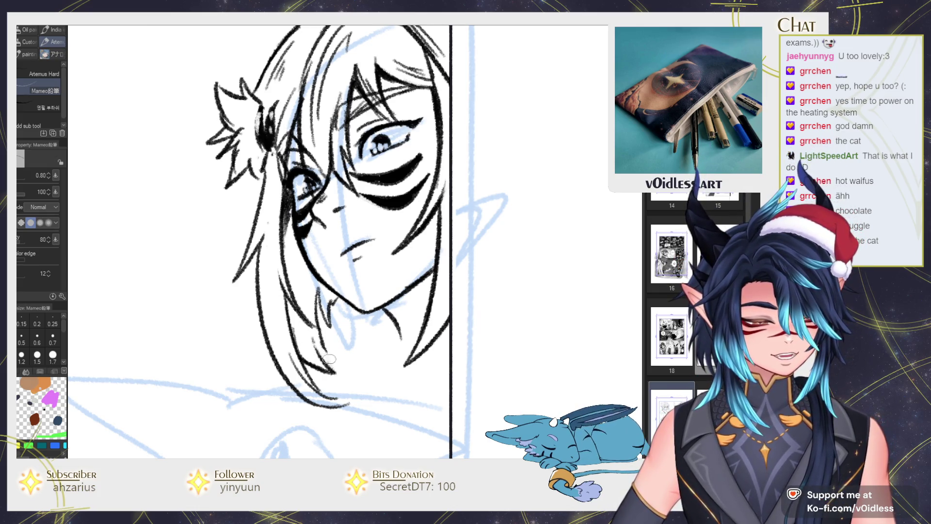
drag(313, 325, 286, 218)
mouse_move(321, 289)
mouse_down()
mouse_move(333, 311)
mouse_move(315, 289)
mouse_move(329, 296)
mouse_up()
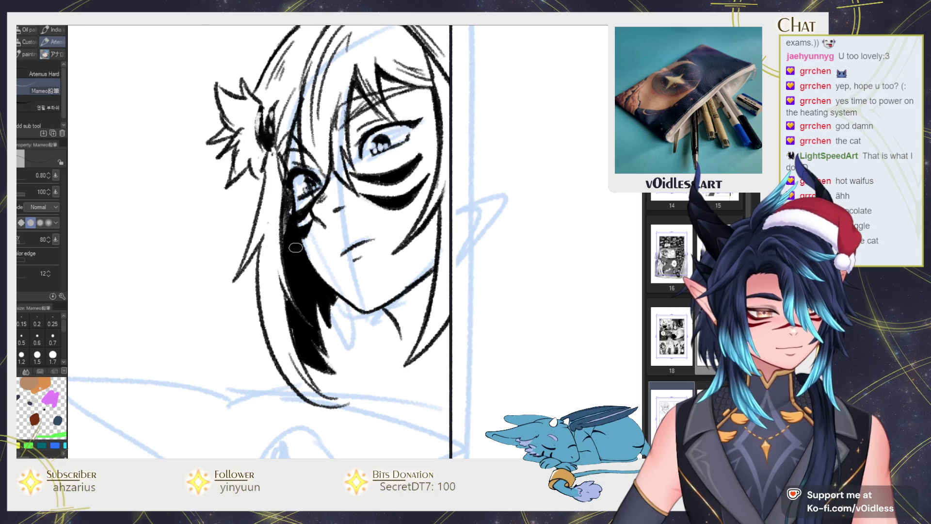
mouse_move(288, 193)
mouse_down()
mouse_move(285, 233)
mouse_move(297, 206)
mouse_up()
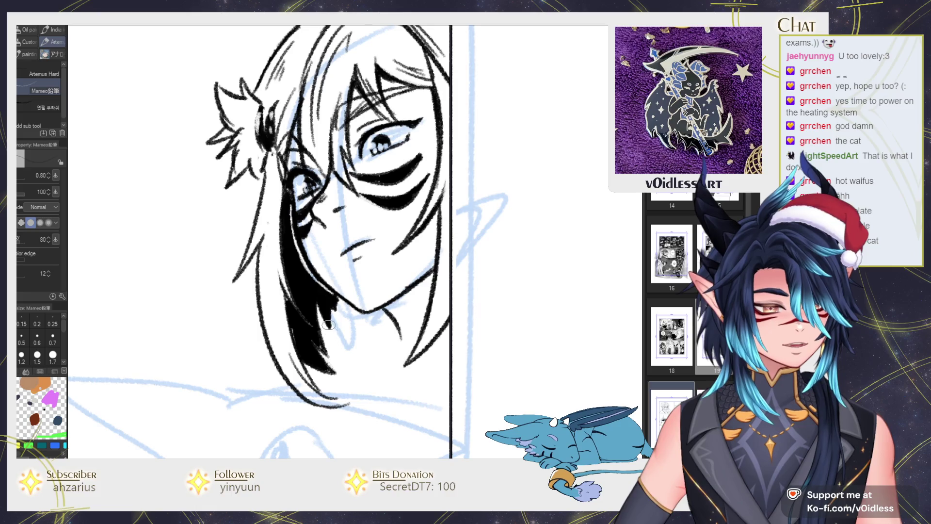
drag(277, 264, 311, 320)
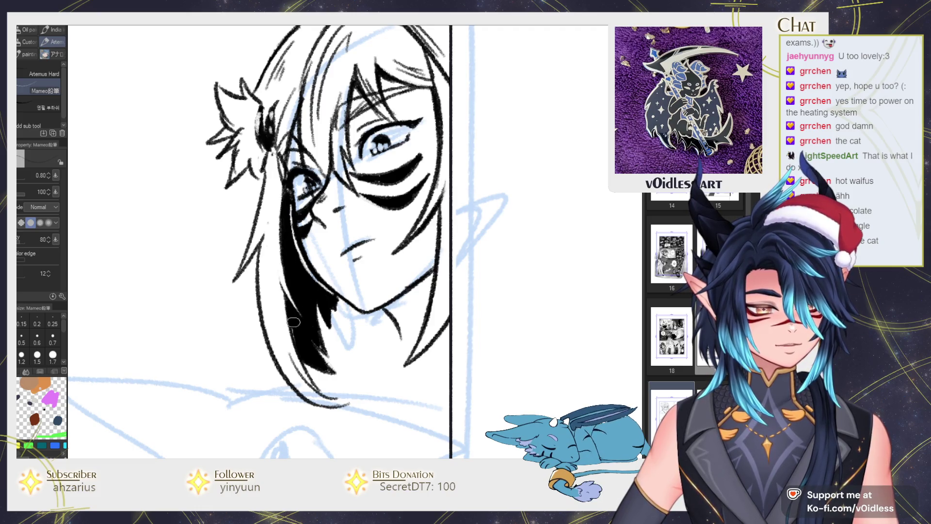
scroll(314, 351, down, 2)
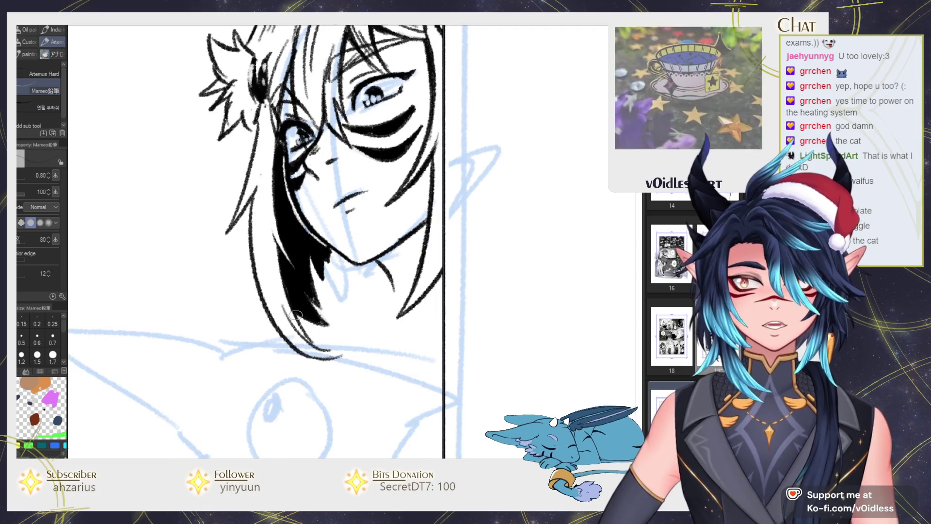
scroll(321, 311, up, 2)
Cut light strands into the black hair tip and erase part of the fill to reshape it.
mouse_move(316, 299)
mouse_down()
mouse_move(332, 311)
mouse_move(305, 230)
mouse_up()
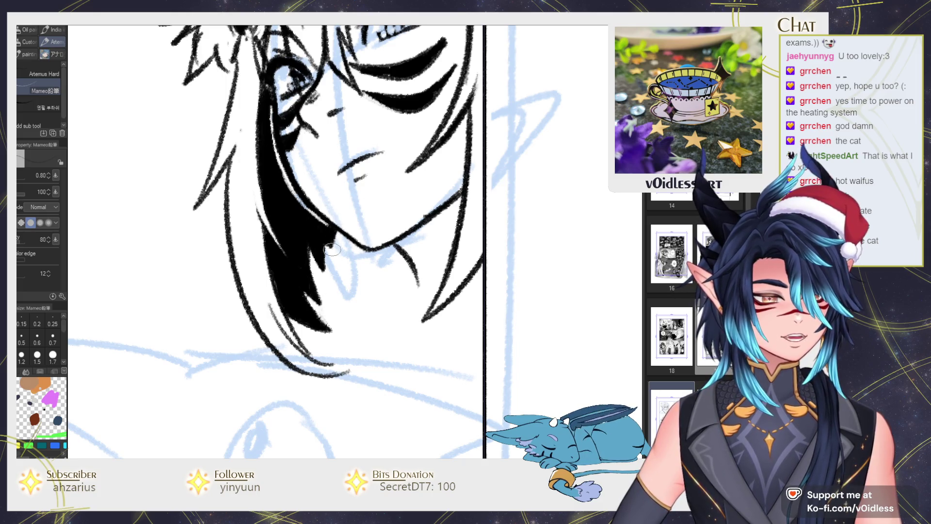
scroll(332, 249, down, 2)
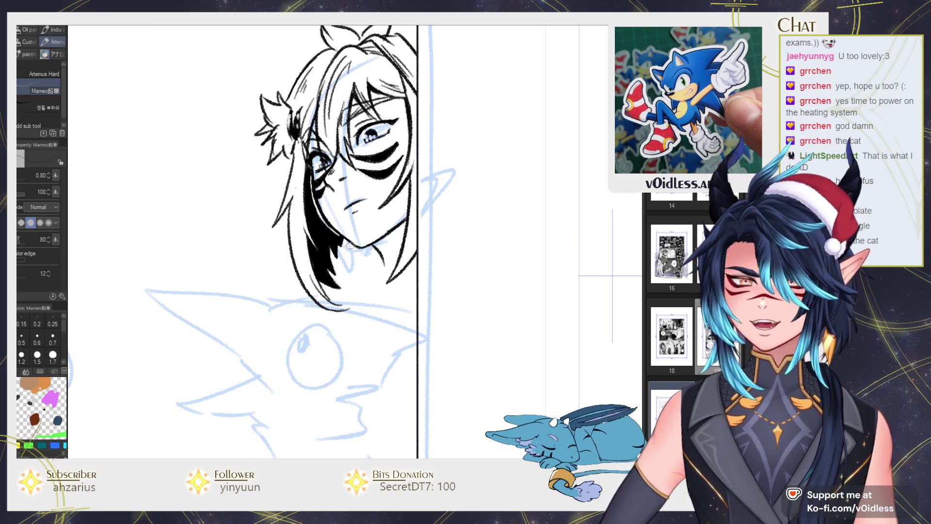
scroll(351, 245, up, 3)
key(e)
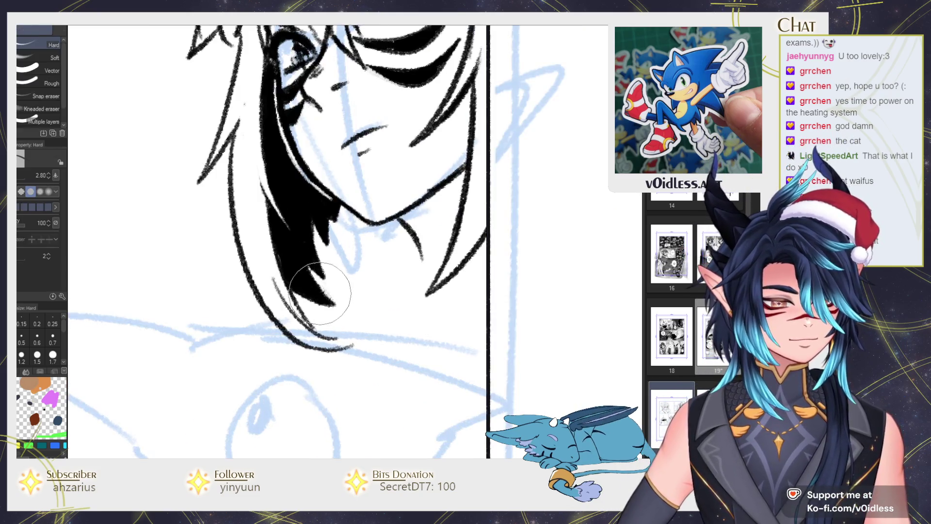
mouse_move(318, 292)
mouse_down()
mouse_move(291, 253)
mouse_move(323, 277)
mouse_up()
key(p)
drag(316, 238, 329, 285)
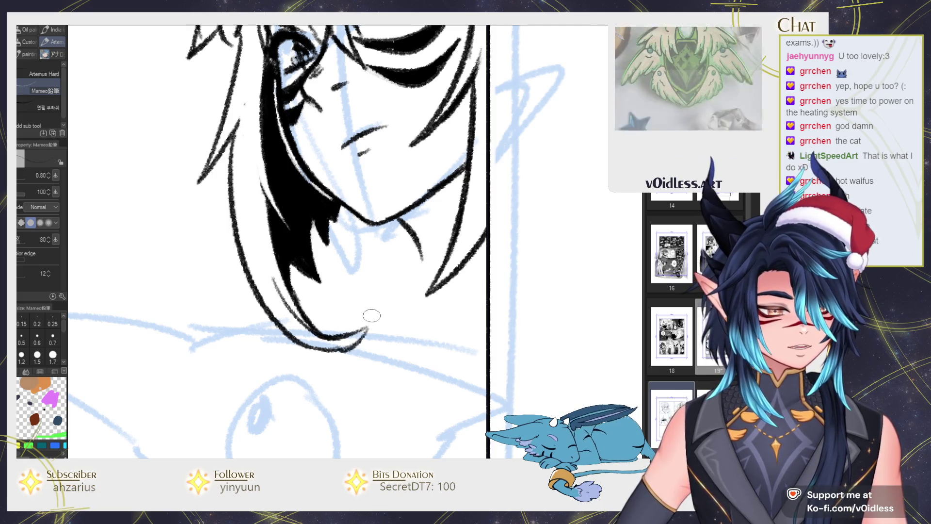
Redraw the hair tip as longer downward strokes with the canvas rotated.
mouse_move(383, 354)
mouse_down()
mouse_move(294, 292)
mouse_move(252, 242)
mouse_move(271, 311)
mouse_up()
key(e)
key(p)
drag(250, 204, 260, 296)
drag(250, 228, 267, 187)
key(ctrl+z)
drag(242, 243, 278, 172)
drag(252, 283, 270, 185)
mouse_move(333, 228)
mouse_down()
mouse_move(286, 175)
mouse_move(271, 207)
mouse_up()
Ink the lines along the hair strand, undoing and redrawing trial strokes.
mouse_move(286, 165)
mouse_down()
mouse_move(269, 206)
mouse_move(277, 298)
mouse_up()
drag(291, 227, 316, 354)
key(ctrl+z)
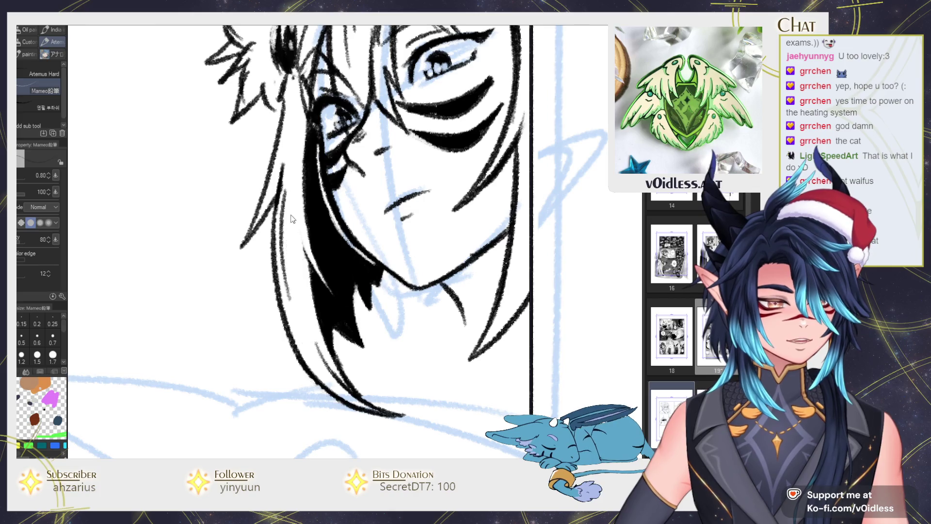
key(ctrl+z)
scroll(295, 160, down, 1)
drag(293, 141, 284, 266)
key(ctrl+z)
drag(294, 136, 281, 270)
drag(290, 199, 286, 274)
scroll(369, 272, up, 2)
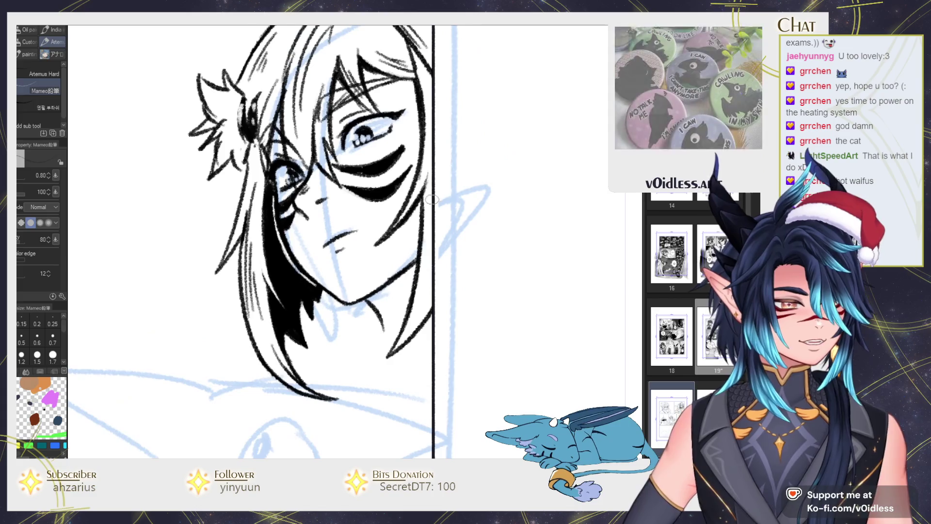
scroll(409, 256, up, 1)
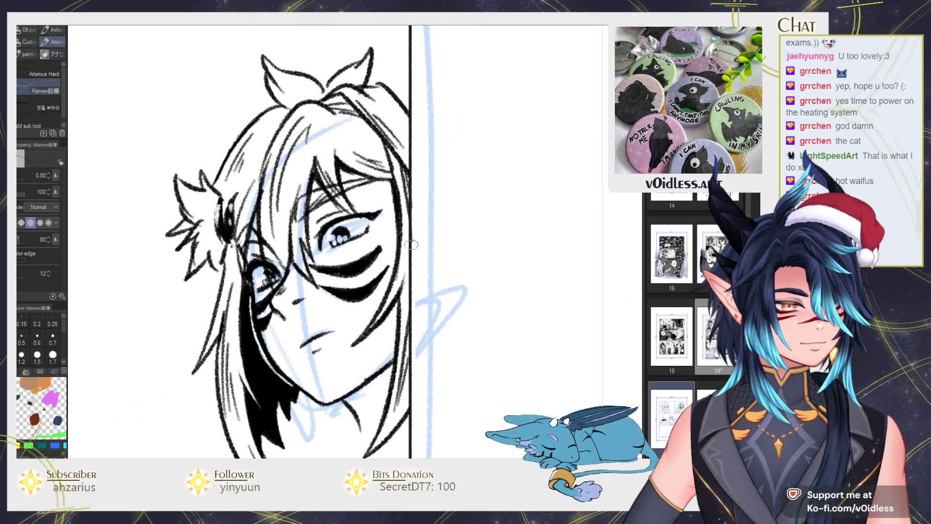
scroll(343, 137, down, 5)
scroll(343, 136, up, 2)
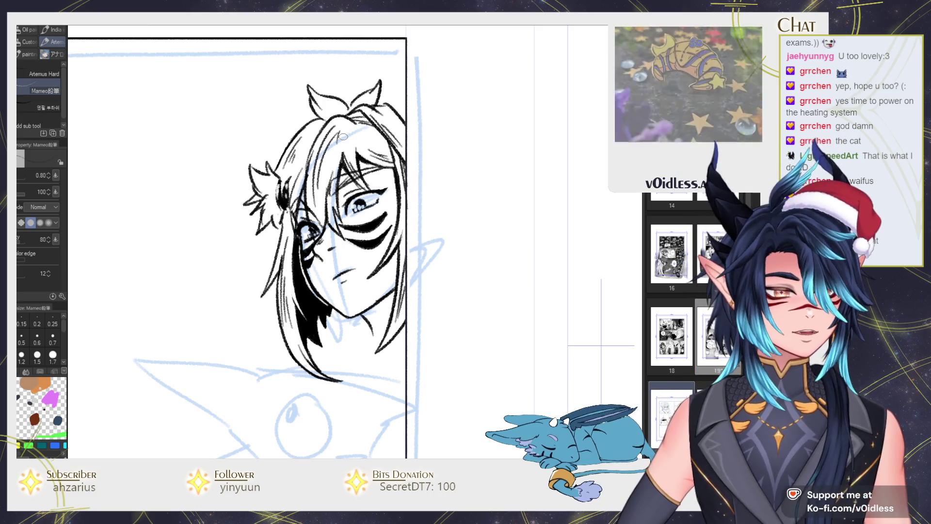
scroll(344, 137, down, 5)
scroll(371, 260, up, 3)
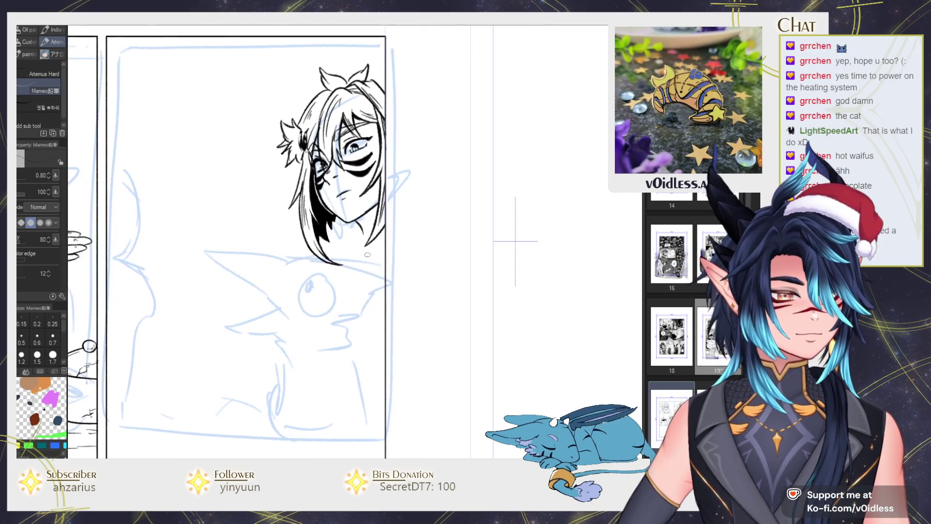
Fill the shadow under the chin with solid black and ink the collar line toward the panel border.
scroll(371, 260, up, 3)
drag(362, 238, 359, 226)
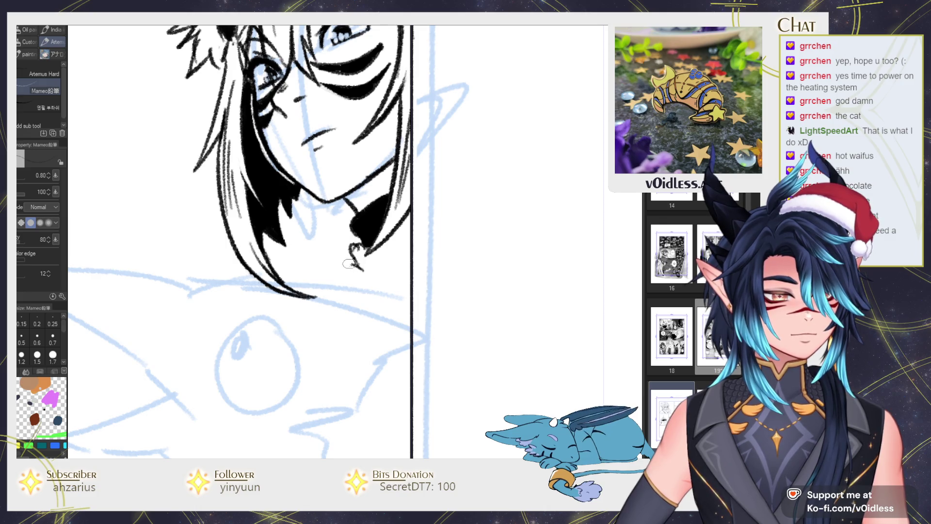
drag(368, 272, 407, 228)
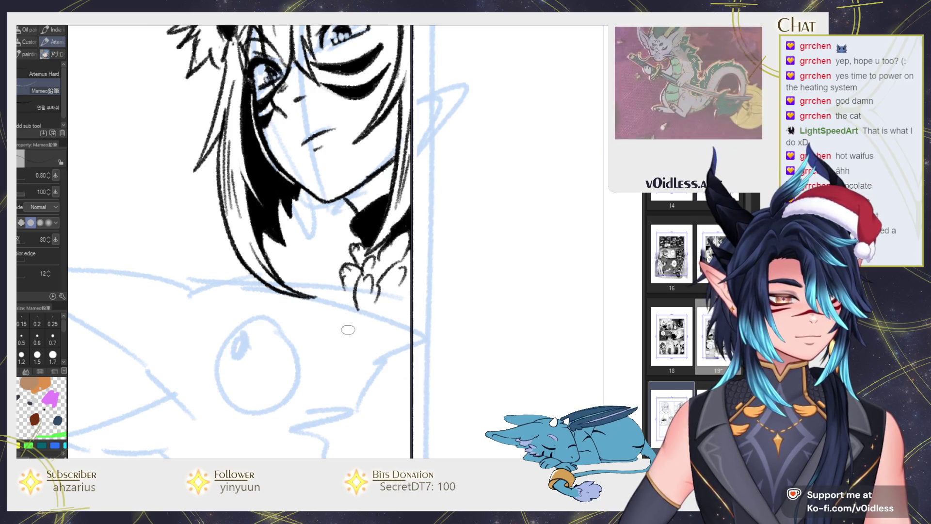
scroll(344, 330, down, 3)
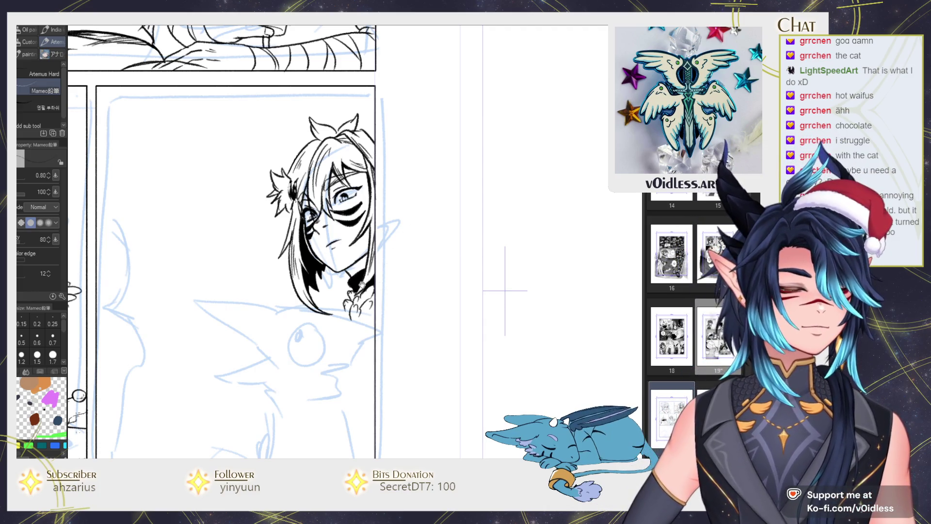
scroll(365, 278, up, 1)
scroll(373, 296, up, 1)
scroll(381, 310, up, 1)
drag(381, 310, 423, 284)
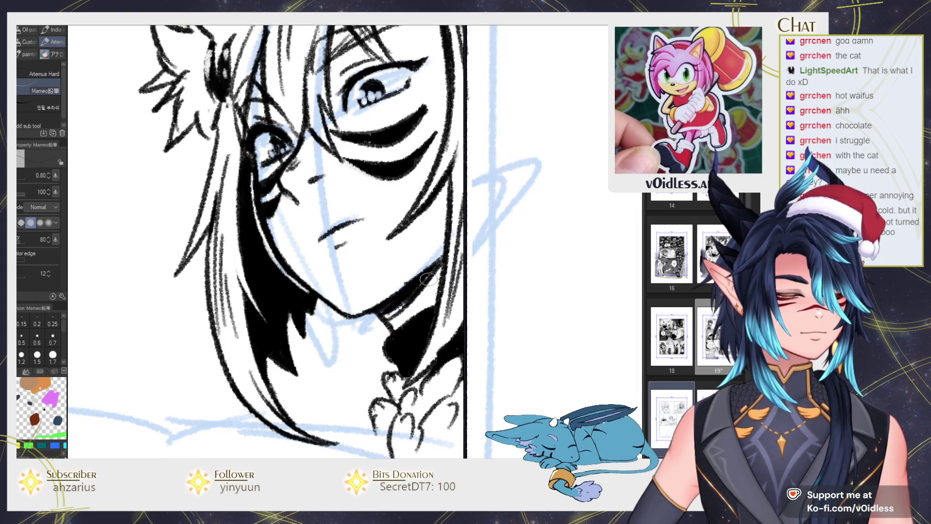
scroll(378, 299, down, 3)
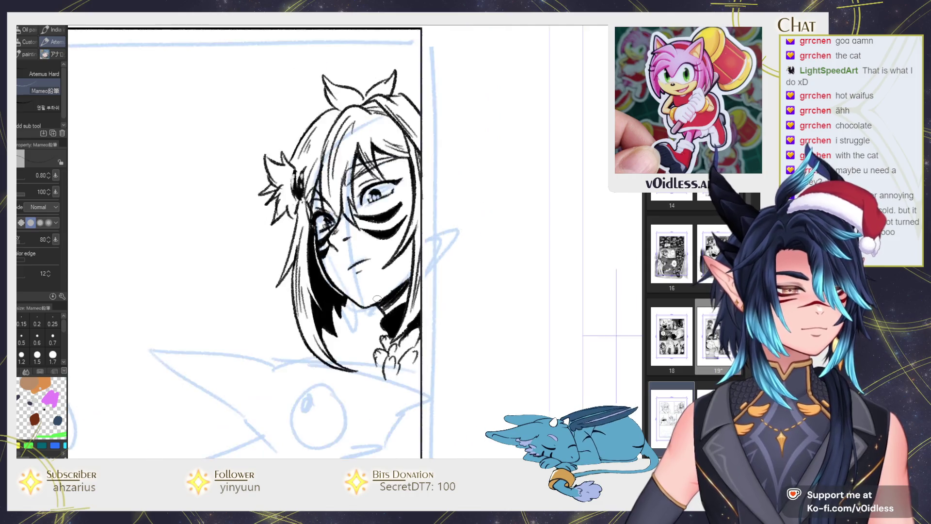
scroll(378, 298, down, 2)
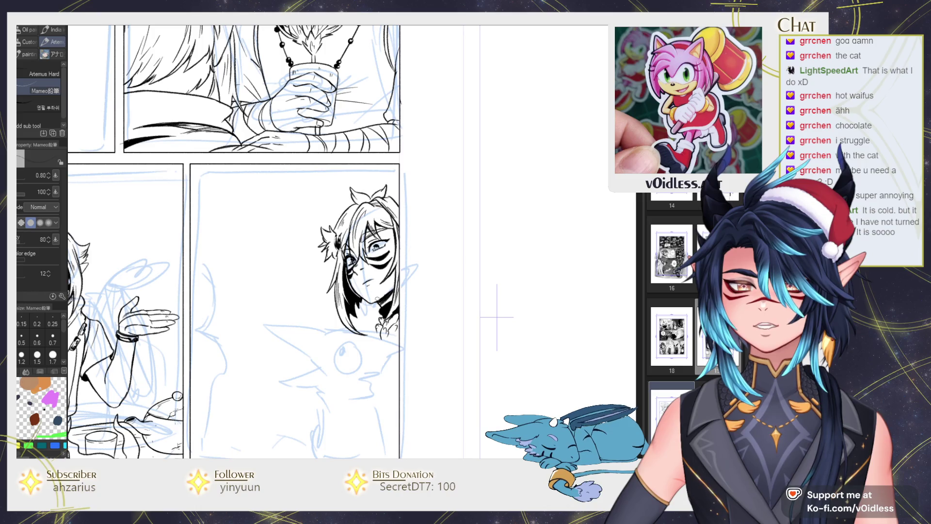
scroll(377, 299, up, 1)
scroll(377, 282, up, 2)
scroll(378, 262, up, 1)
scroll(378, 263, up, 2)
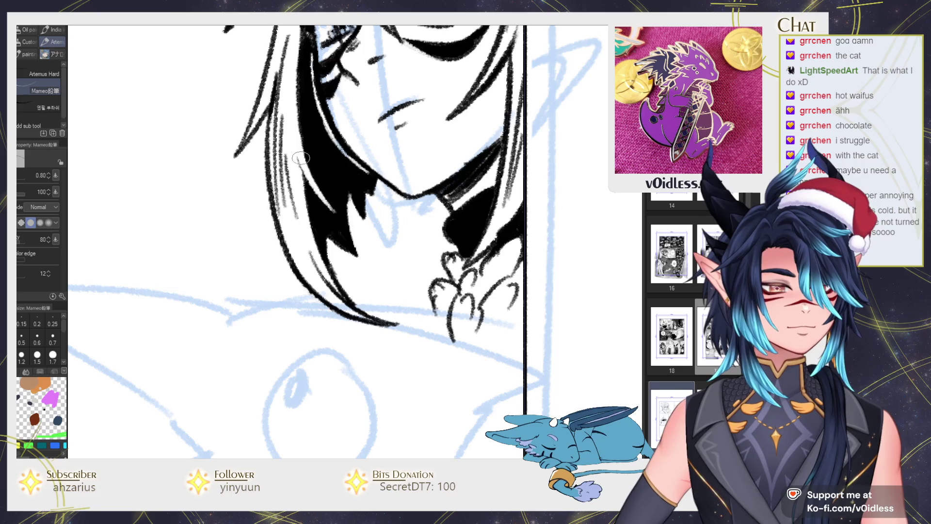
drag(344, 218, 363, 263)
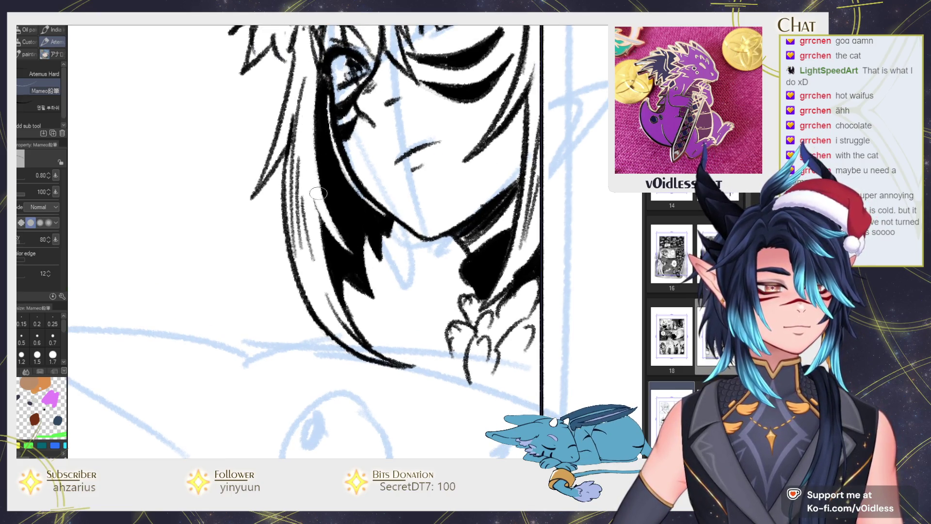
scroll(418, 152, down, 5)
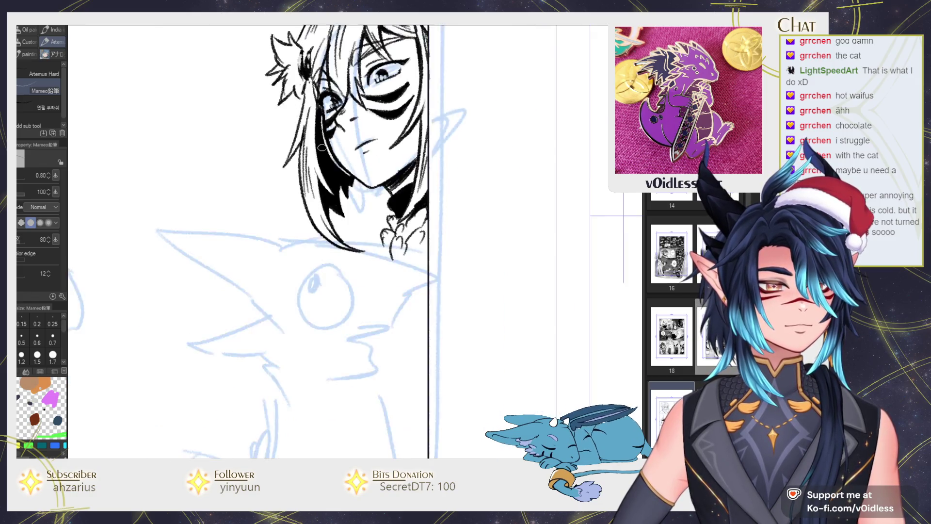
scroll(349, 127, up, 5)
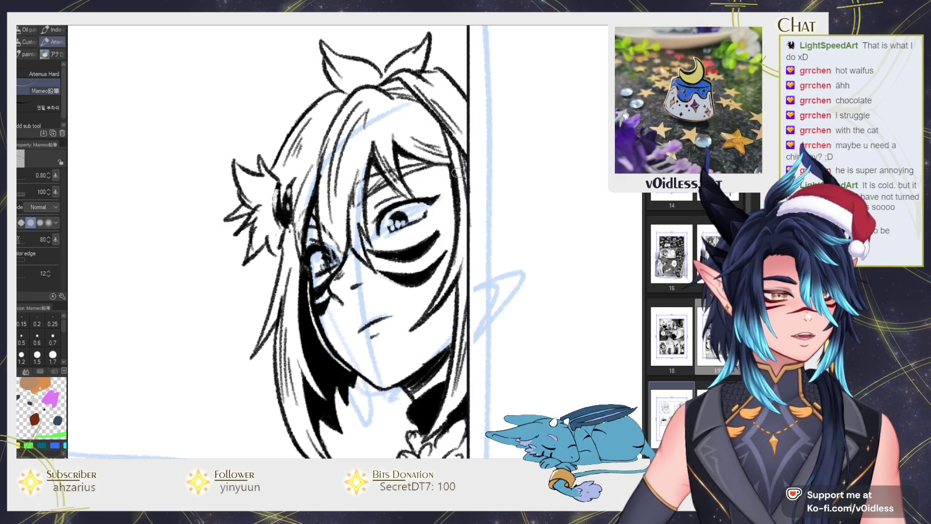
scroll(455, 172, down, 5)
scroll(358, 214, up, 5)
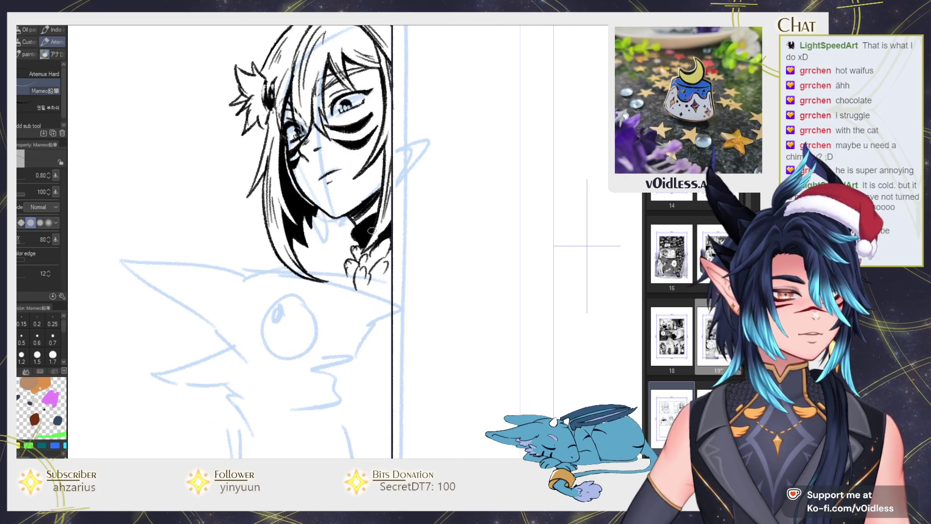
scroll(369, 228, down, 3)
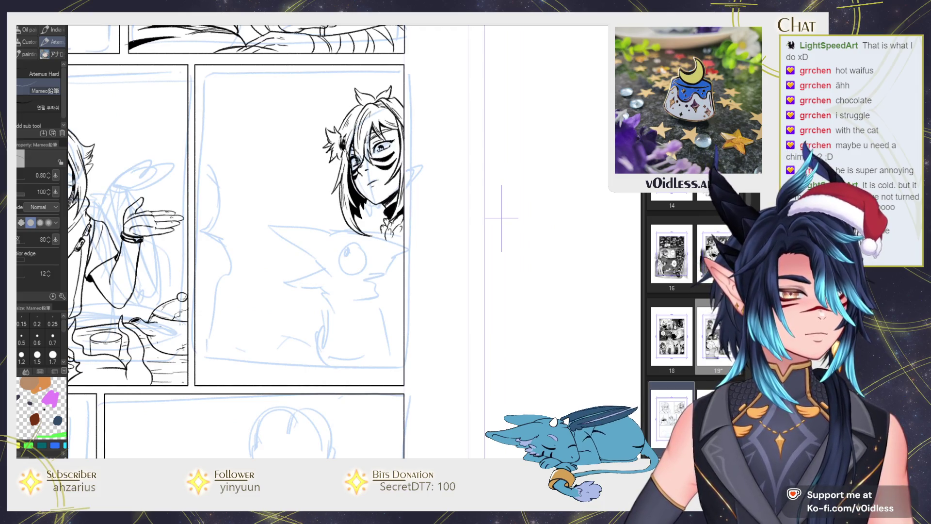
scroll(385, 250, up, 1)
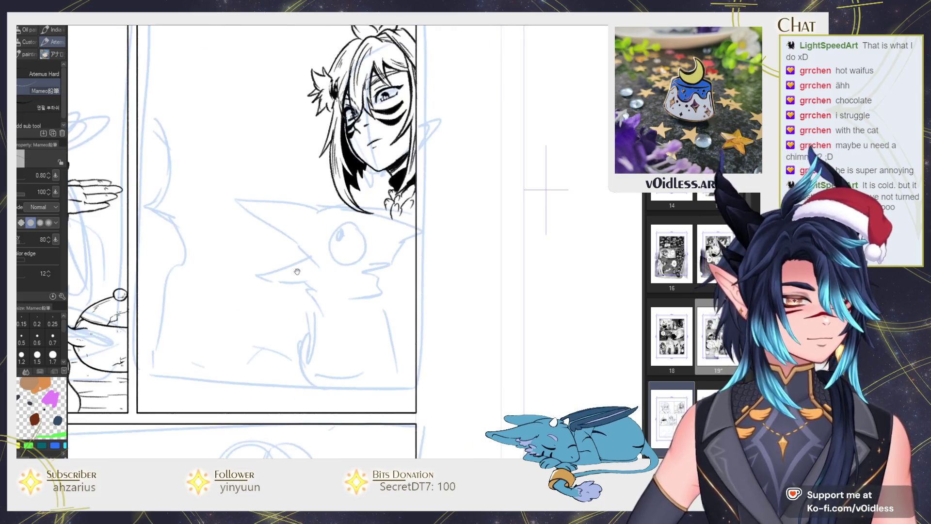
Ink the creature's lower jaw and top head outline, erasing and redrawing the top strokes in mirrored view.
scroll(385, 251, up, 1)
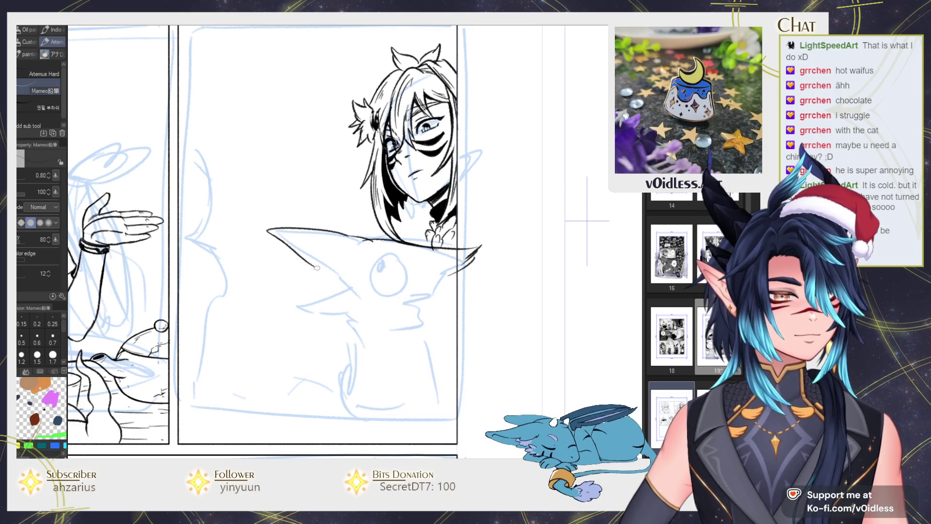
drag(336, 290, 352, 309)
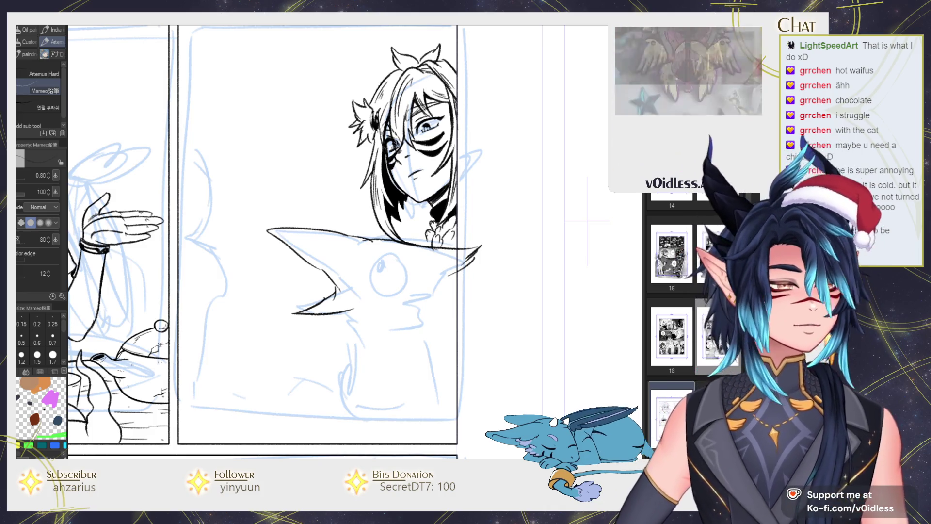
key(h)
drag(403, 214, 349, 222)
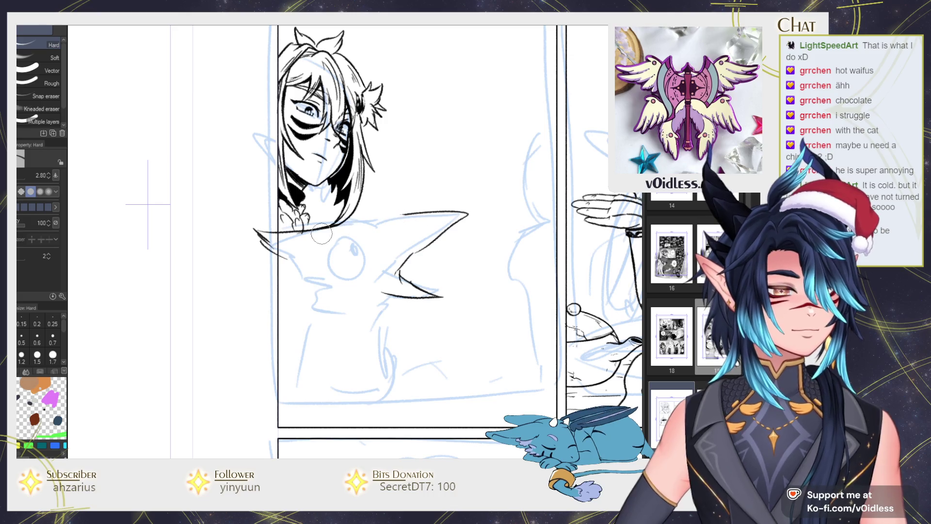
drag(296, 231, 372, 216)
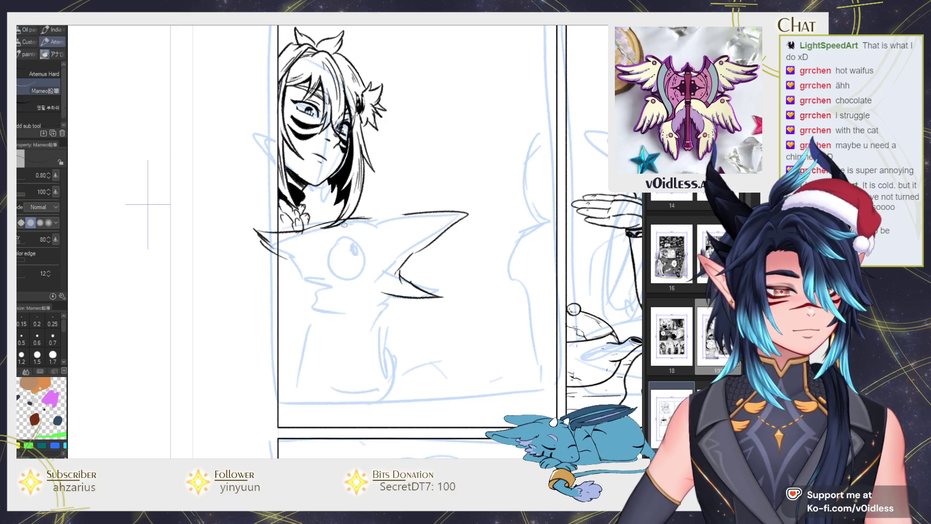
drag(451, 212, 371, 220)
drag(427, 213, 352, 219)
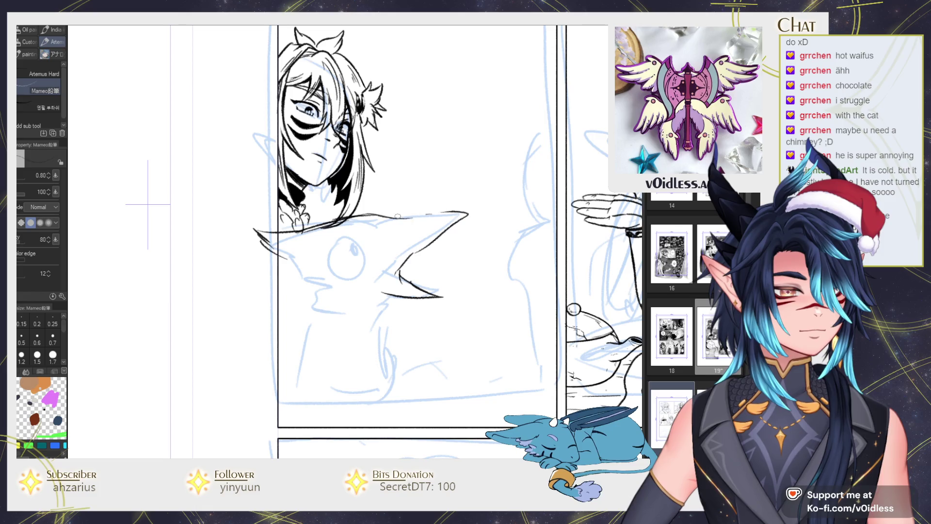
Reshape the beak tip, redraw the upper beak stroke, remove the inner V, and ink the round eye.
mouse_move(453, 222)
mouse_down()
mouse_move(429, 217)
mouse_move(403, 271)
mouse_up()
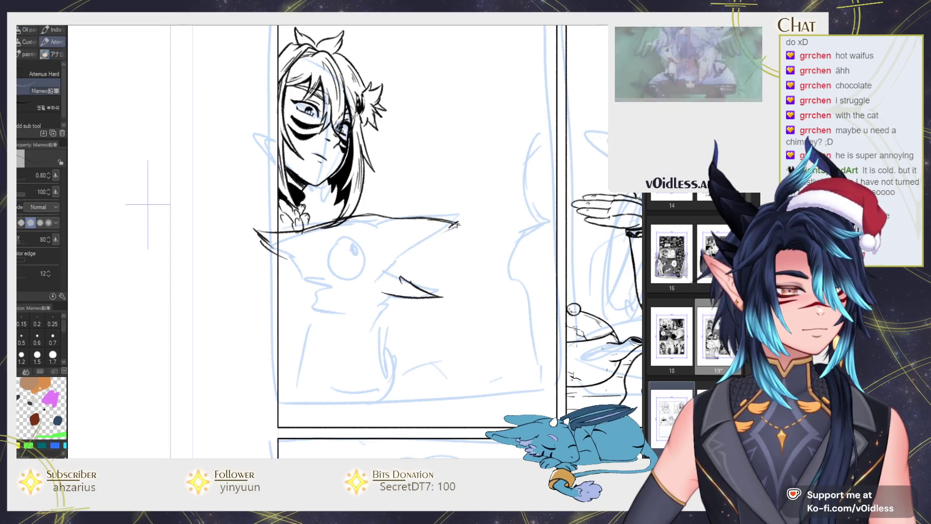
drag(456, 224, 383, 281)
mouse_move(439, 294)
mouse_down()
mouse_move(409, 283)
mouse_move(388, 300)
mouse_move(443, 294)
mouse_up()
drag(358, 244, 358, 256)
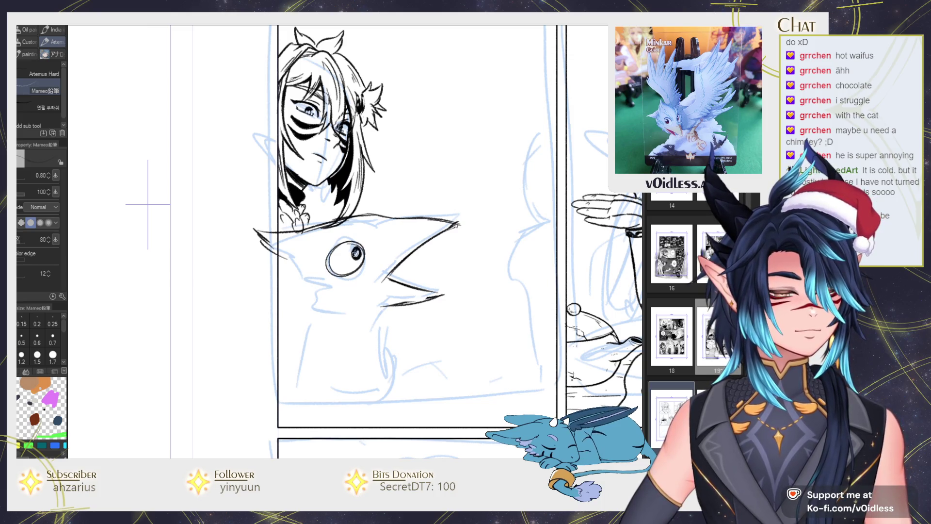
key(ctrl+minus)
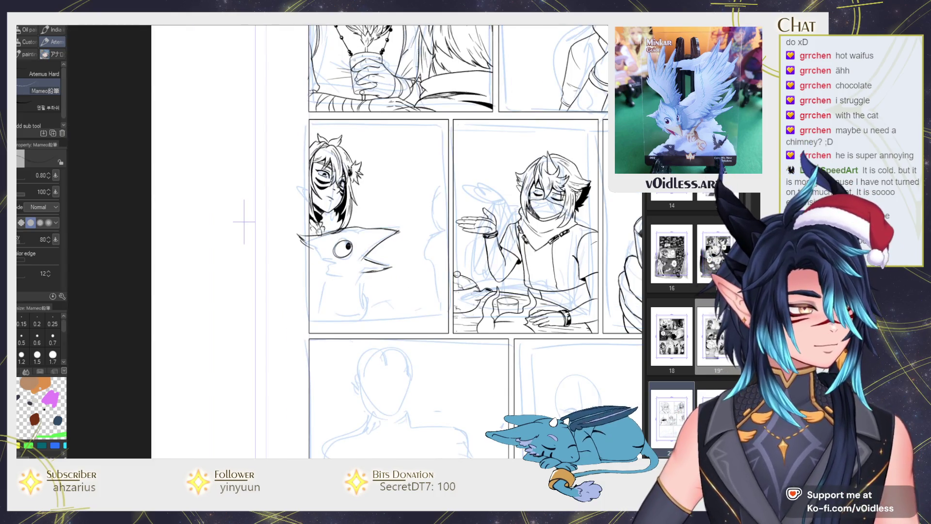
Ink a short stroke under the raven's beak and its lower beak line.
key(h)
key(ctrl+plus)
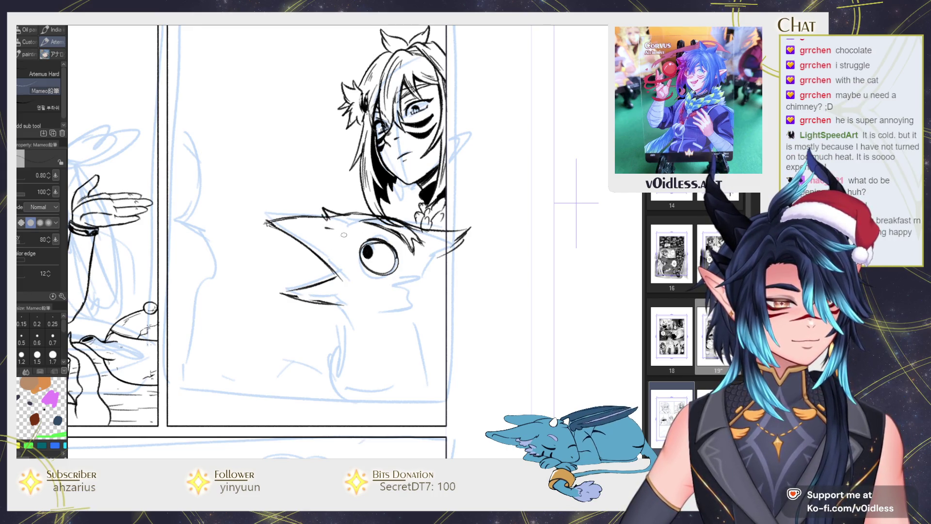
drag(356, 308, 355, 288)
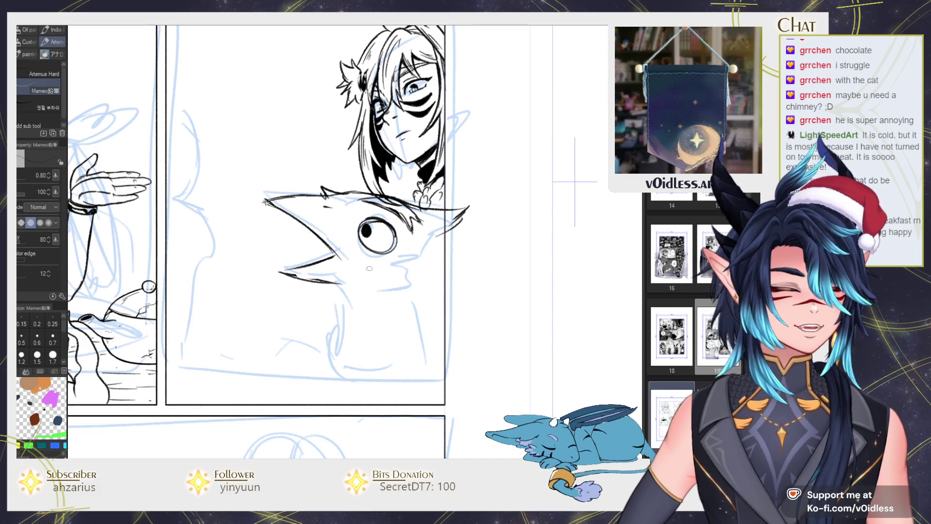
drag(349, 293, 349, 276)
drag(392, 242, 422, 239)
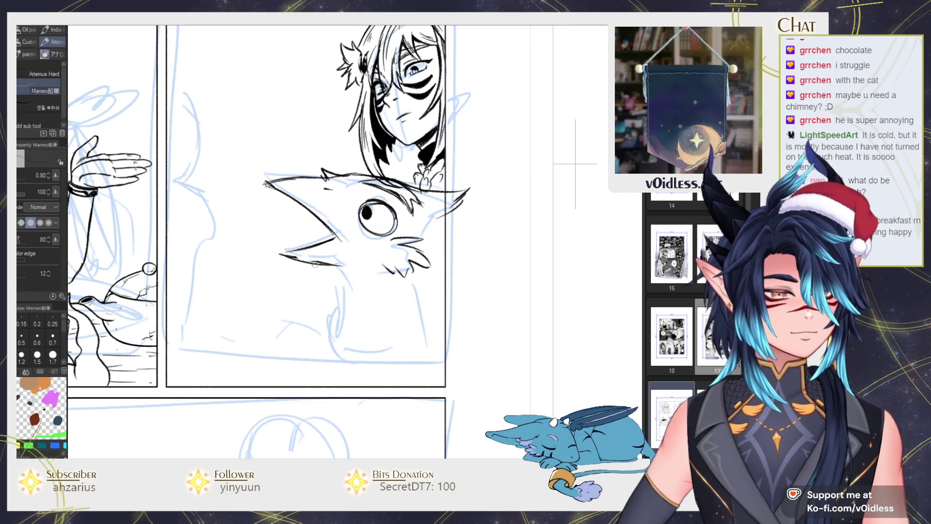
drag(340, 232, 291, 250)
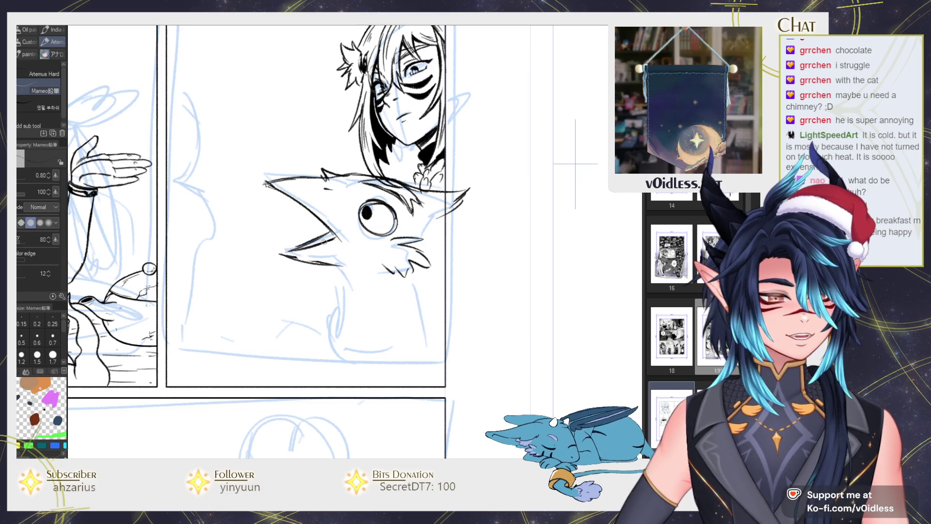
Warp the raven's linework into shape with Liquify and check it in a mirrored view.
scroll(310, 293, down, 3)
scroll(291, 276, up, 1)
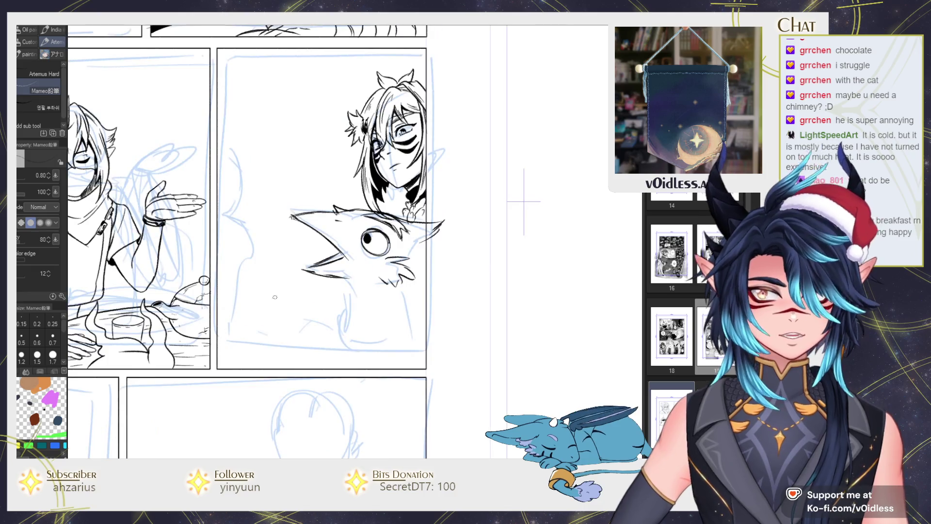
key(k)
key(j)
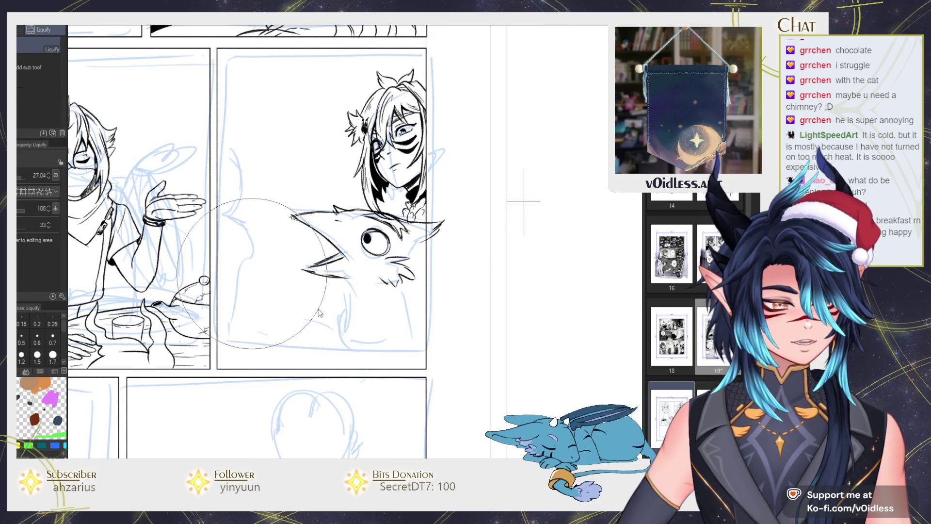
drag(279, 286, 356, 228)
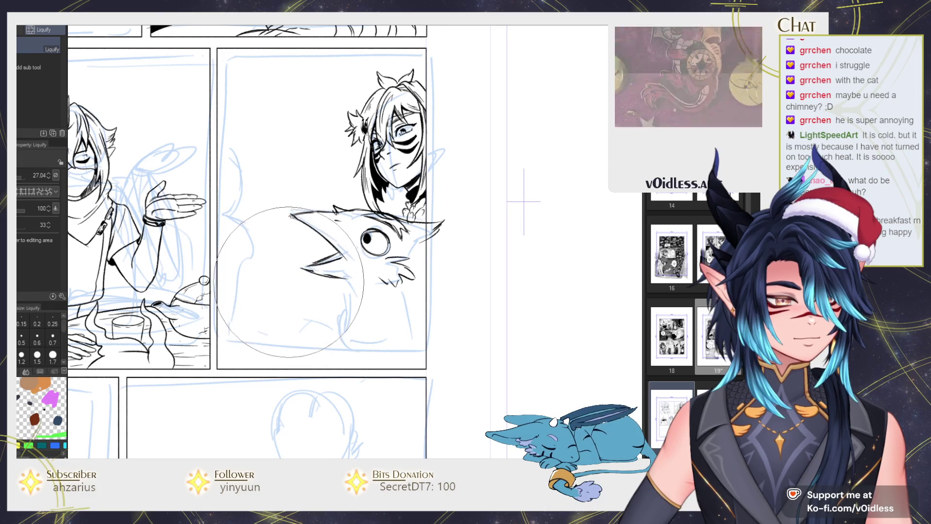
key(p)
key(h)
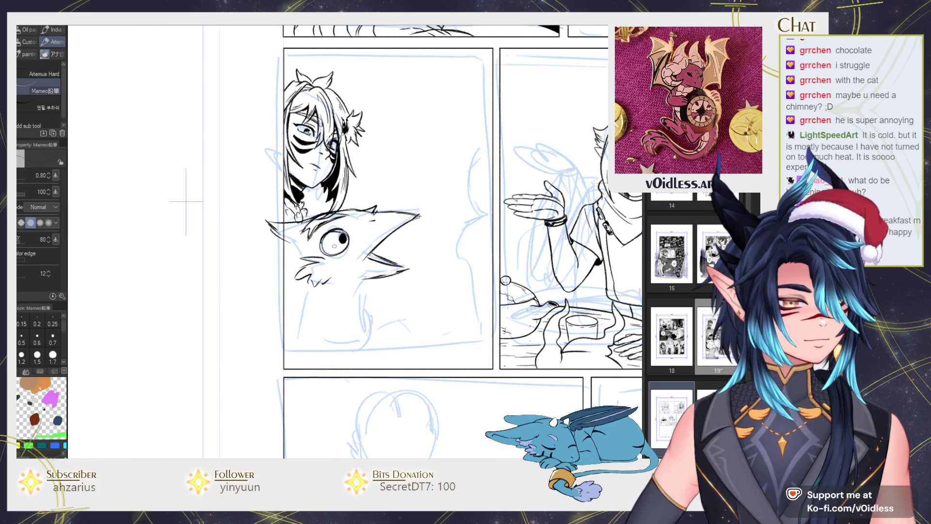
Redo the chin with a short vertical stroke and a curved stroke to its left.
scroll(334, 246, up, 1)
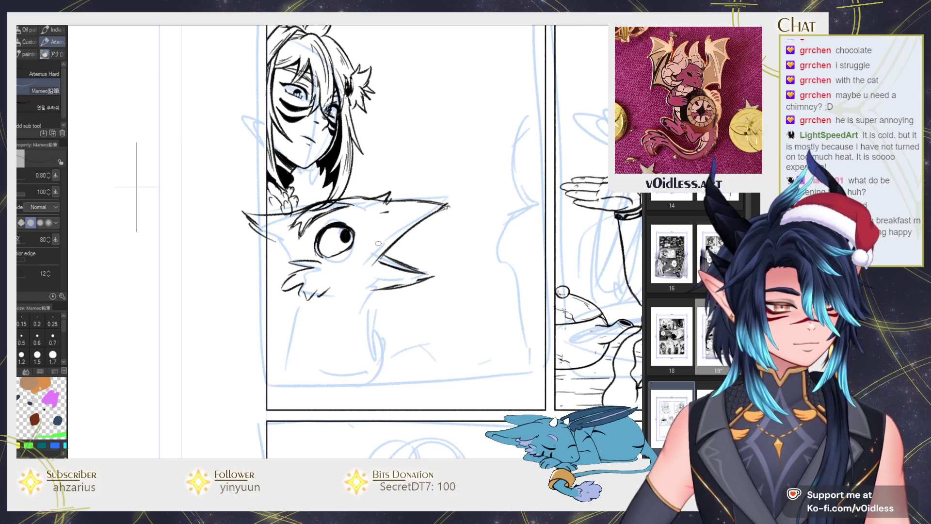
scroll(376, 244, down, 3)
scroll(378, 249, up, 1)
scroll(381, 256, up, 1)
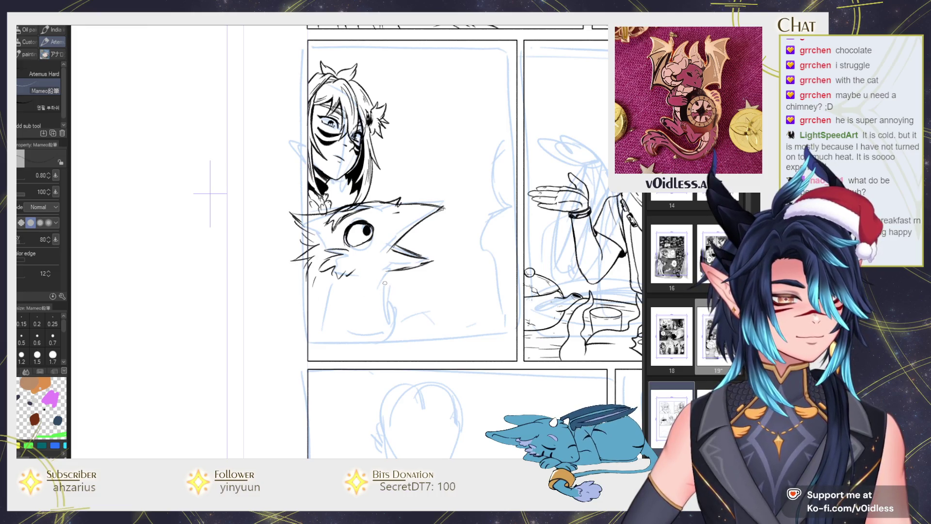
key(ctrl+z)
drag(376, 305, 380, 334)
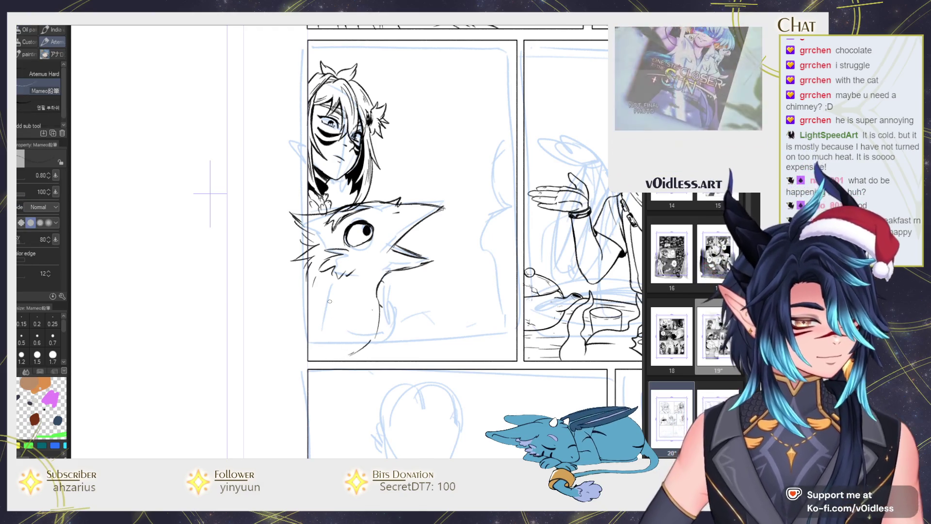
drag(311, 295, 337, 328)
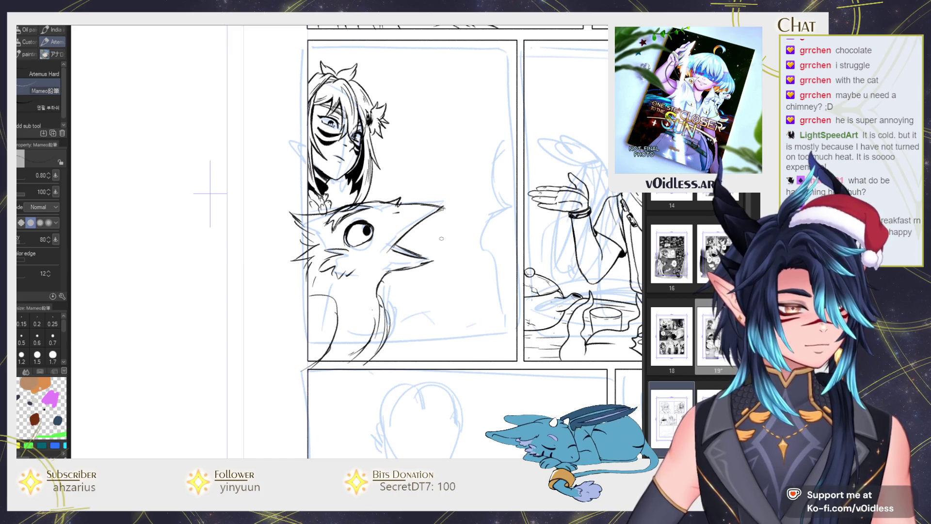
Push the raven's upper beak further out with Liquify and flip the view back to normal.
key(j)
mouse_move(441, 213)
mouse_down()
mouse_move(434, 272)
mouse_move(397, 300)
mouse_move(390, 245)
mouse_up()
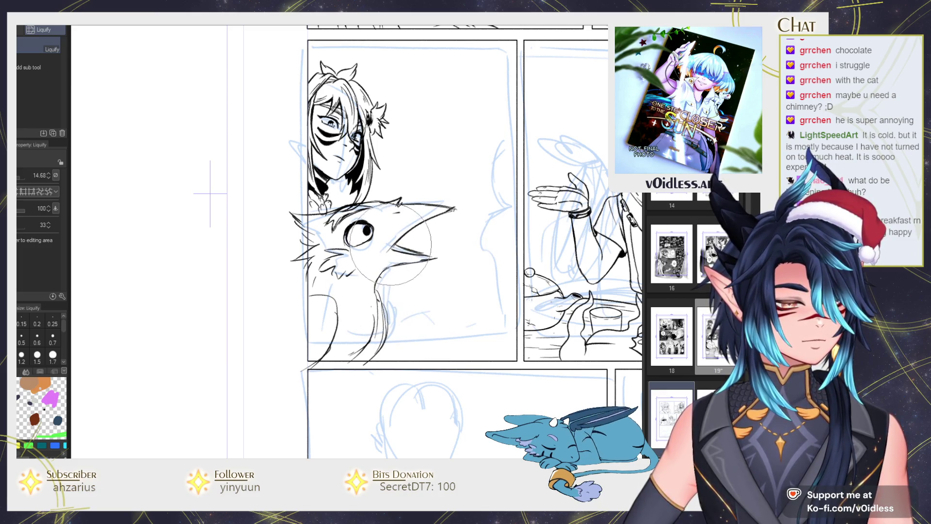
scroll(391, 245, down, 3)
key(p)
key(h)
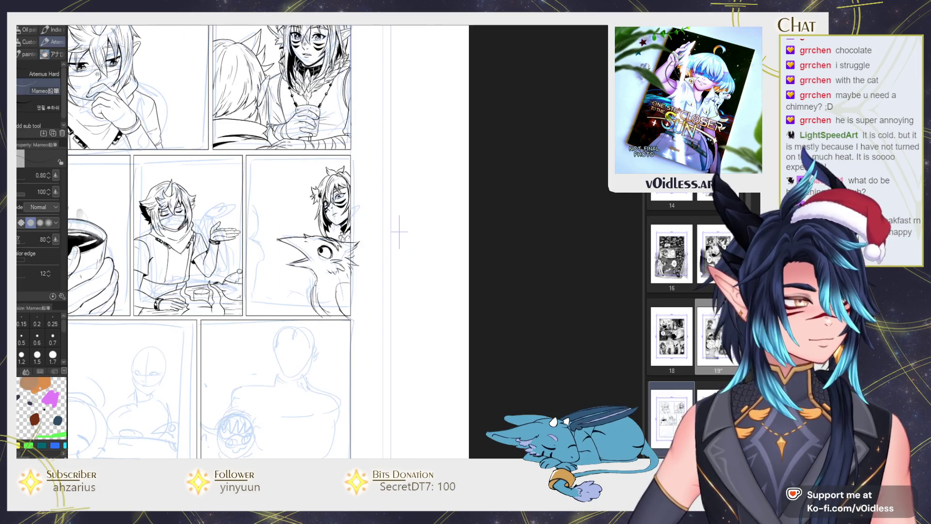
scroll(379, 260, up, 1)
scroll(380, 261, up, 1)
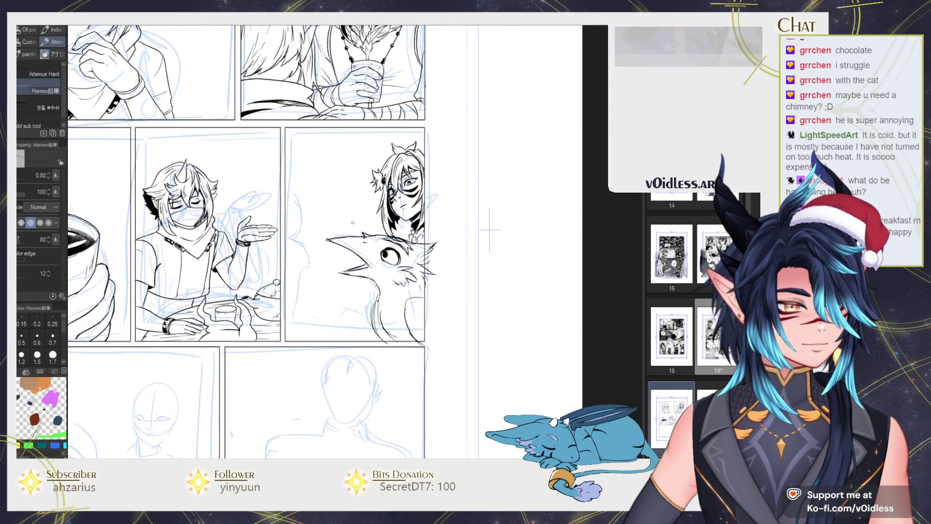
scroll(489, 229, up, 1)
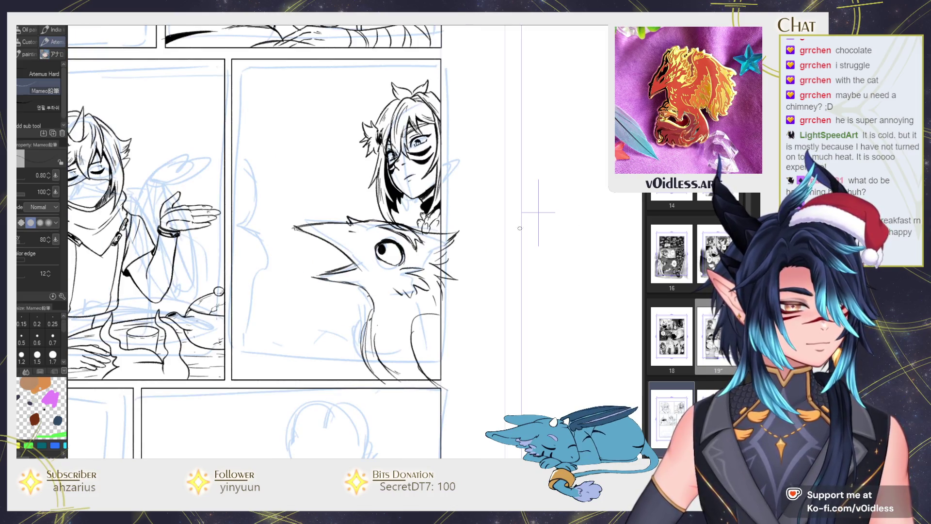
Lasso the raven's eye and nudge its position slightly with two transforms.
key(m)
mouse_move(384, 237)
mouse_down()
mouse_move(376, 251)
mouse_move(375, 224)
mouse_up()
key(ctrl+t)
key(Return)
key(ctrl+t)
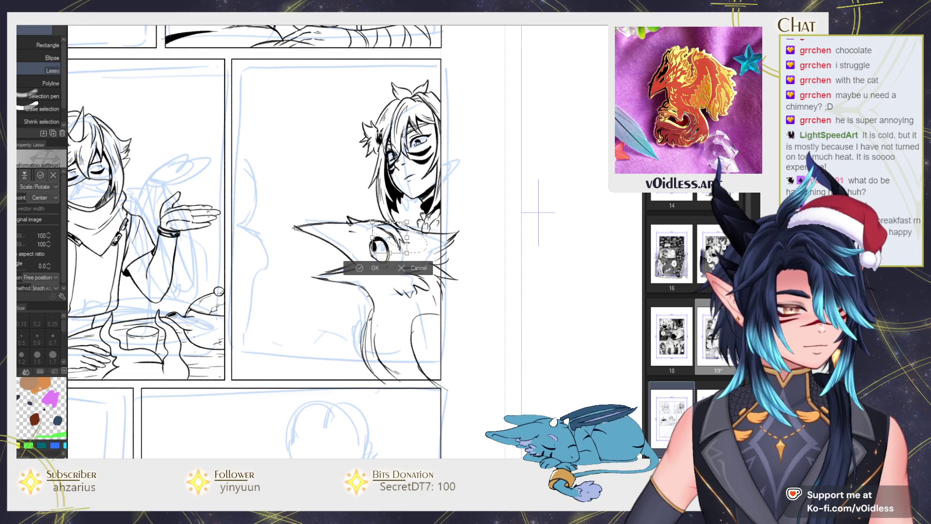
key(Return)
key(p)
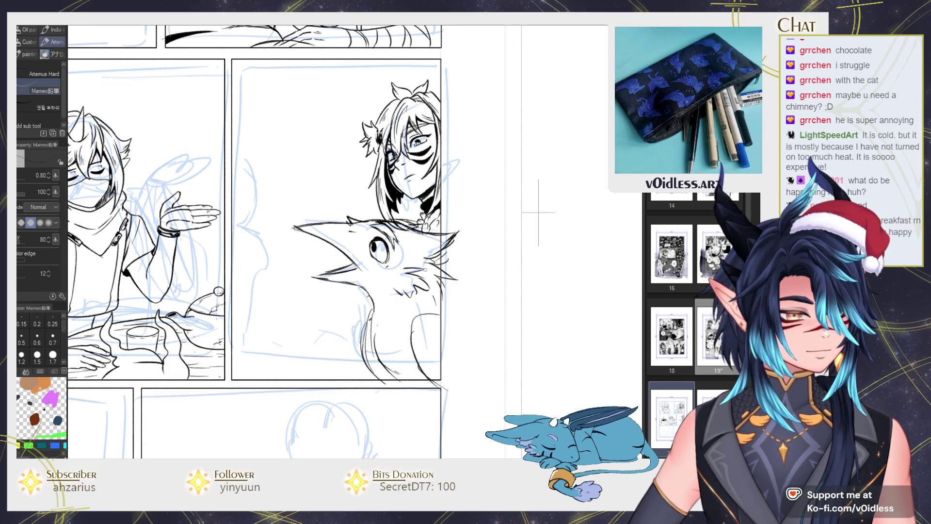
Erase stray sketch lines on the bird's chest and ink its feather strokes.
key(e)
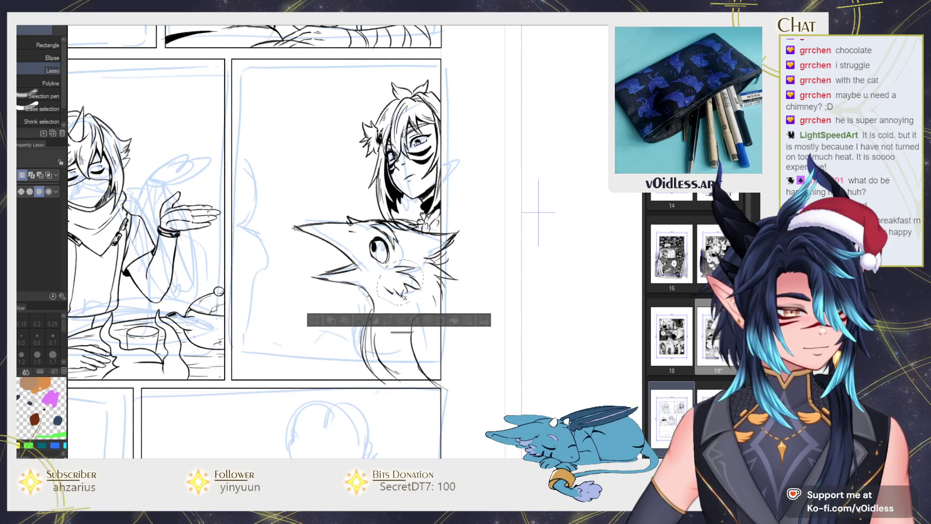
mouse_move(427, 319)
mouse_down()
mouse_move(414, 322)
mouse_move(388, 374)
mouse_move(359, 330)
mouse_move(366, 313)
mouse_move(388, 384)
mouse_up()
key(p)
key(e)
key(p)
key(e)
key(p)
mouse_move(413, 339)
mouse_down()
mouse_move(400, 326)
mouse_move(407, 386)
mouse_up()
drag(419, 332, 437, 318)
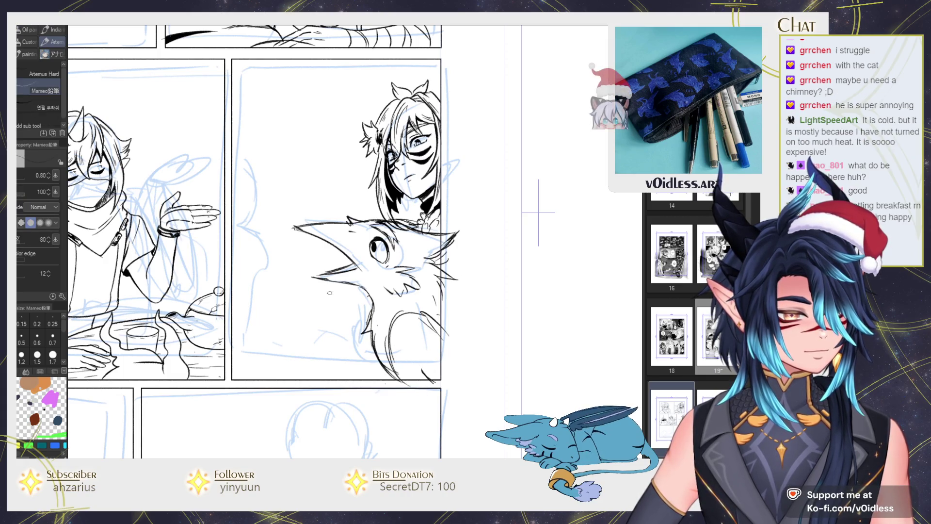
Push the bird's beak outline into shape with a smaller Liquify brush.
key(j)
drag(291, 243, 275, 248)
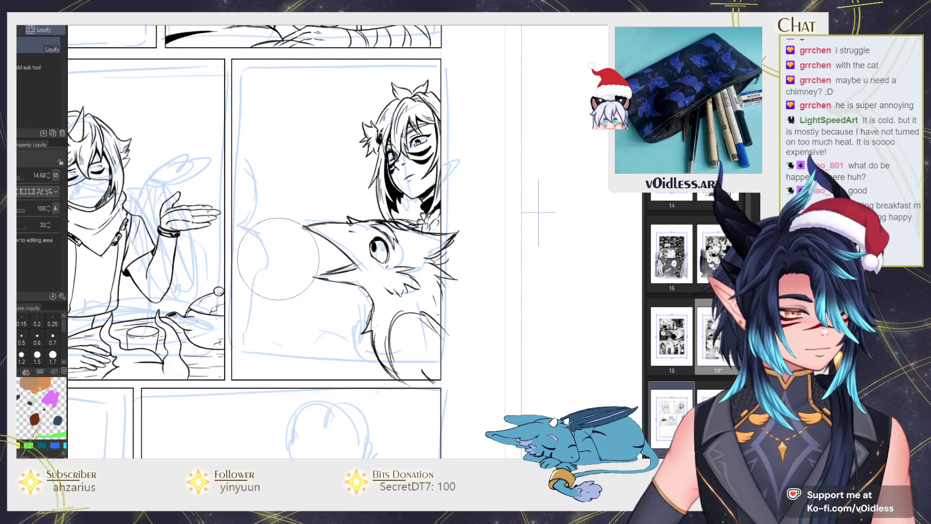
key(bracketleft)
key(bracketleft)
key(bracketleft)
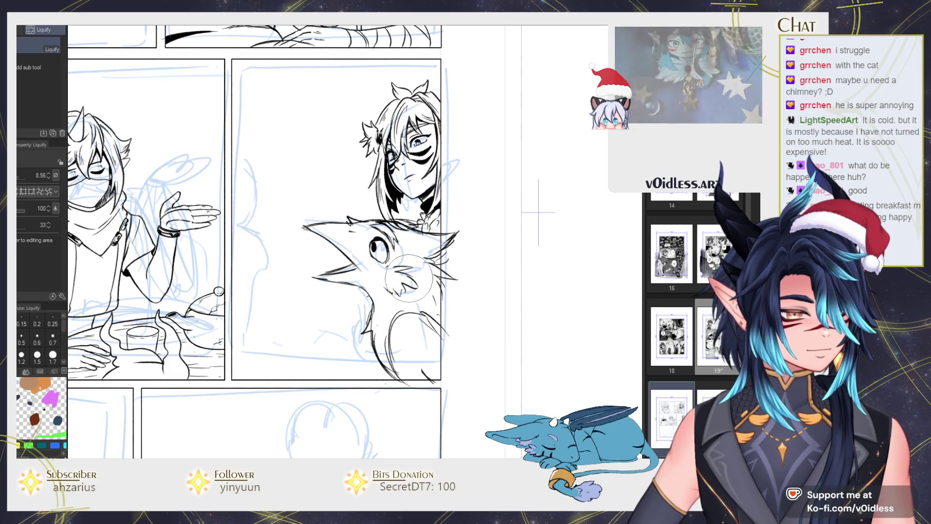
key(p)
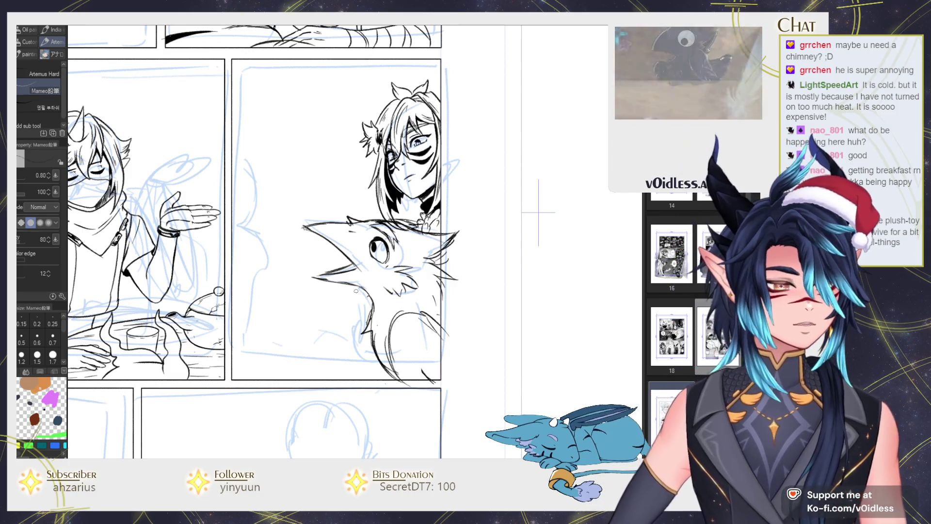
Reposition the crow drawing with a transform while viewing the zoomed-out page mirrored.
scroll(348, 316, down, 1)
scroll(401, 294, up, 3)
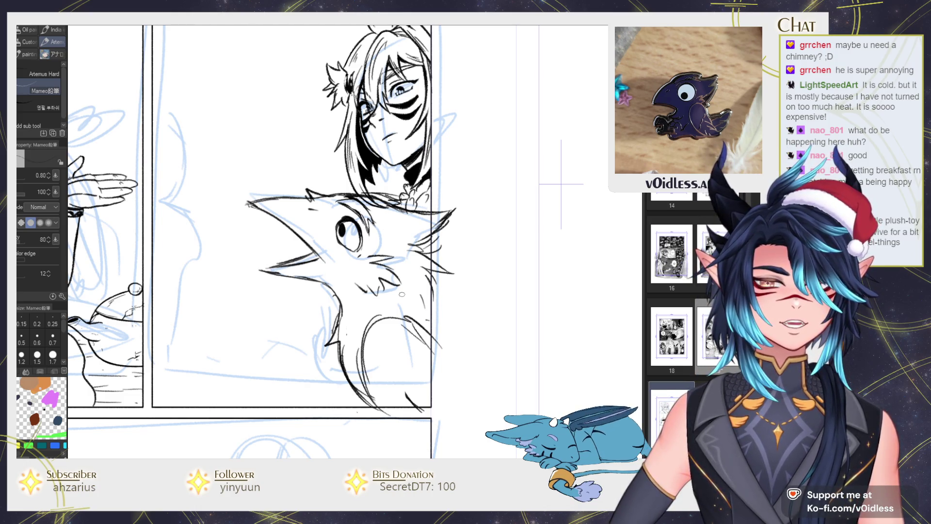
key(ctrl+minus)
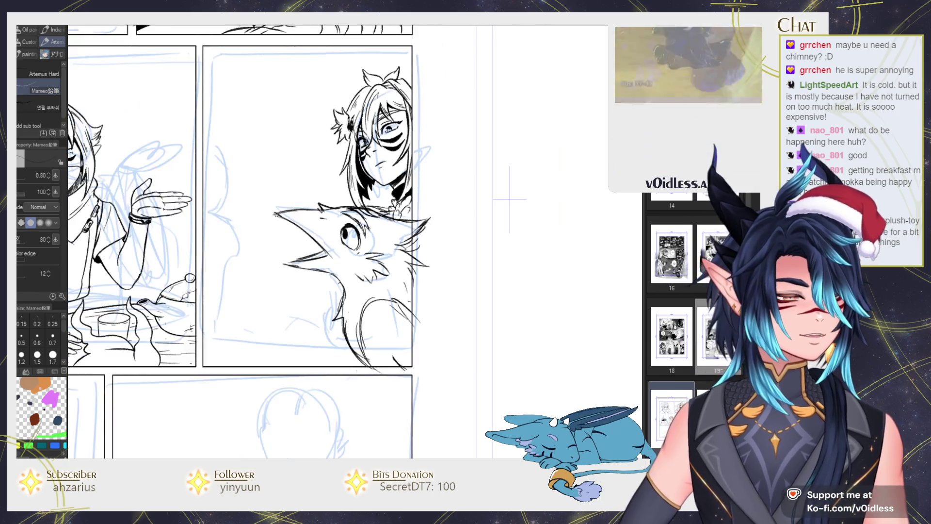
key(h)
key(ctrl+t)
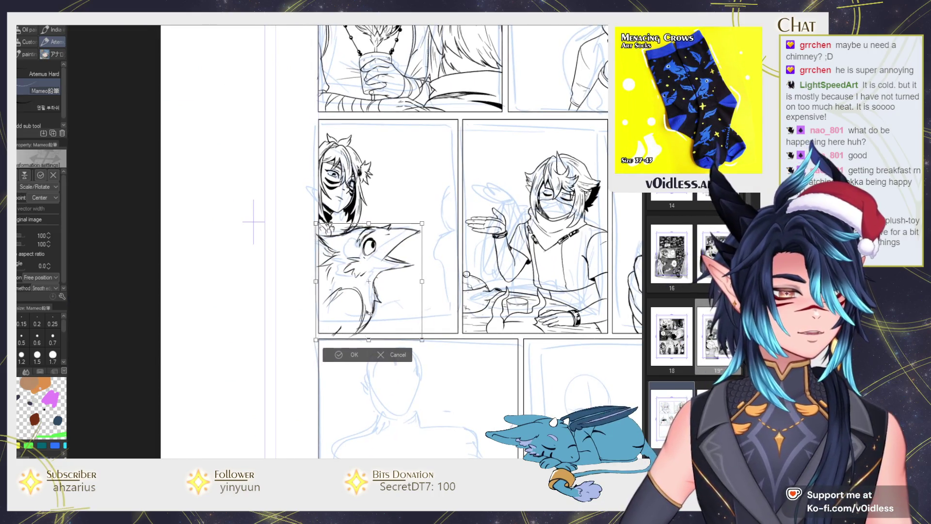
key(Return)
key(ctrl+plus)
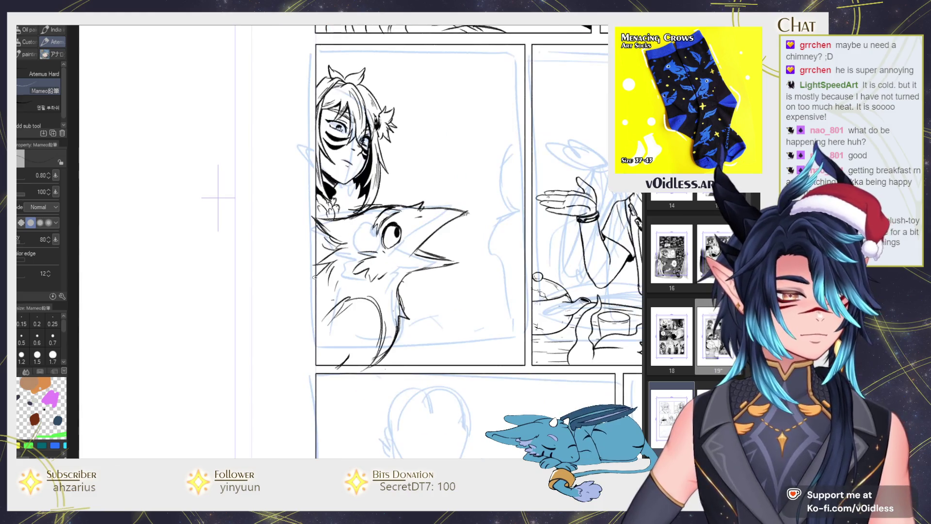
Alternate between the hard eraser and the inking pencil on the crow panel.
key(e)
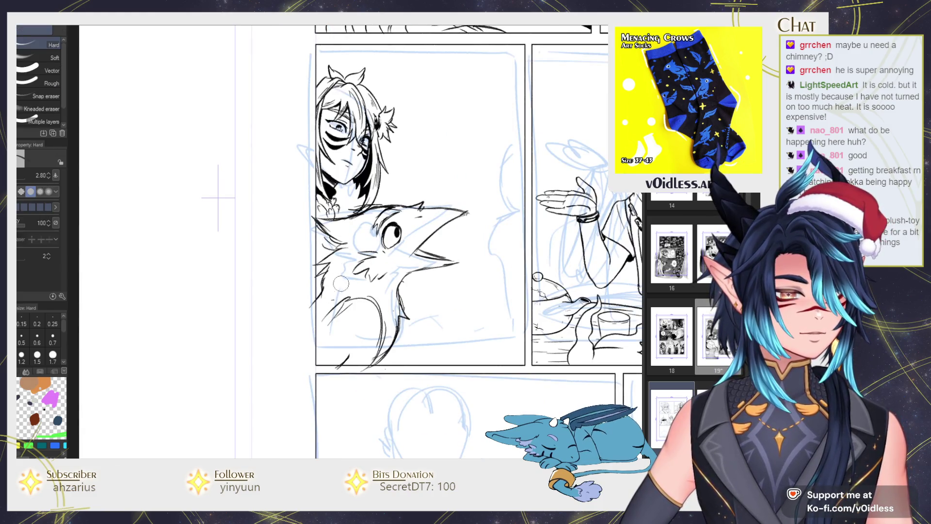
key(p)
key(e)
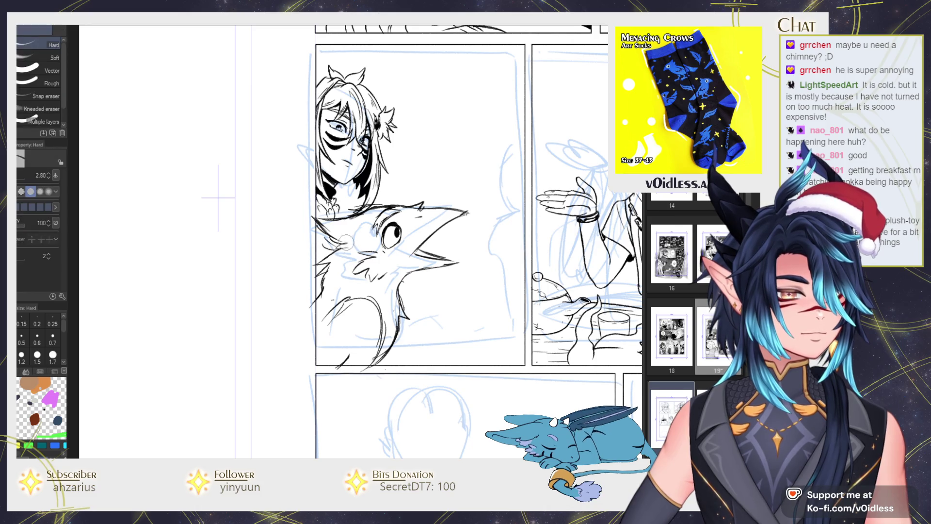
key(p)
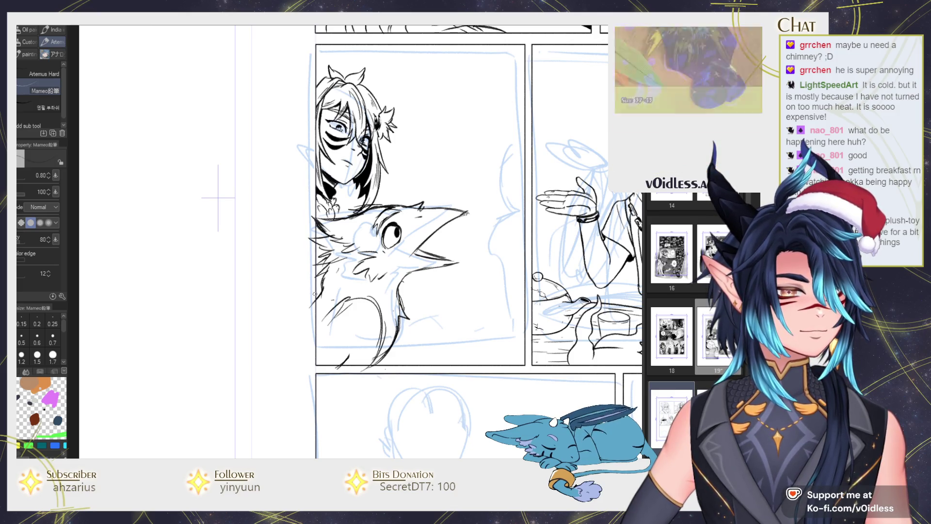
scroll(260, 229, down, 3)
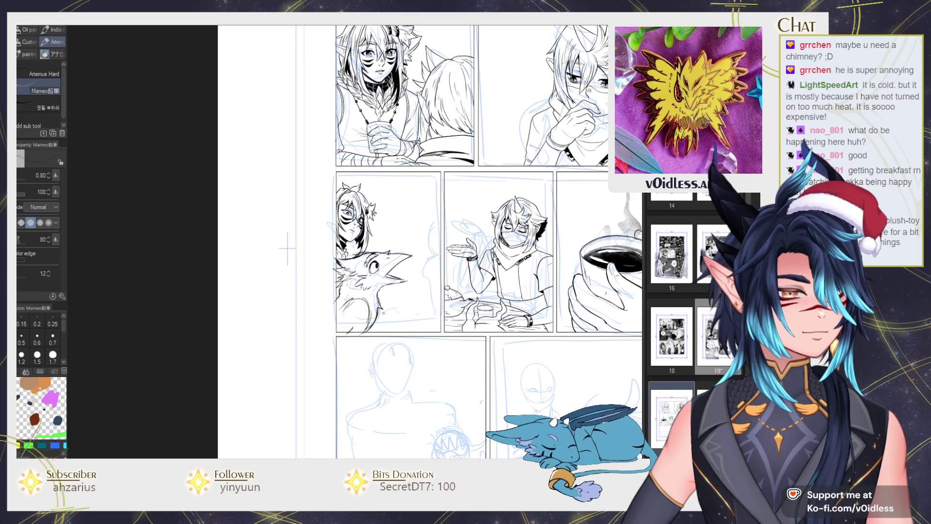
scroll(288, 249, up, 5)
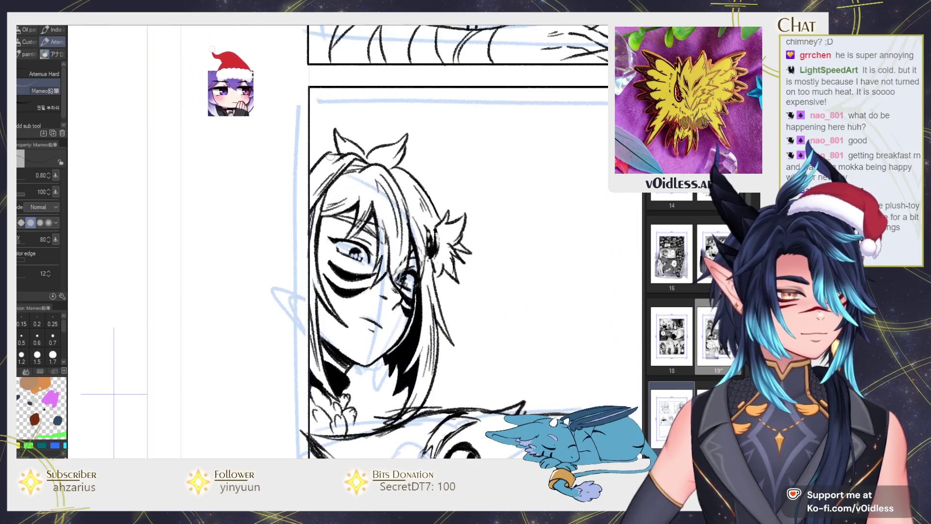
Pan and zoom the page to bring the crow panel into view.
scroll(114, 394, down, 5)
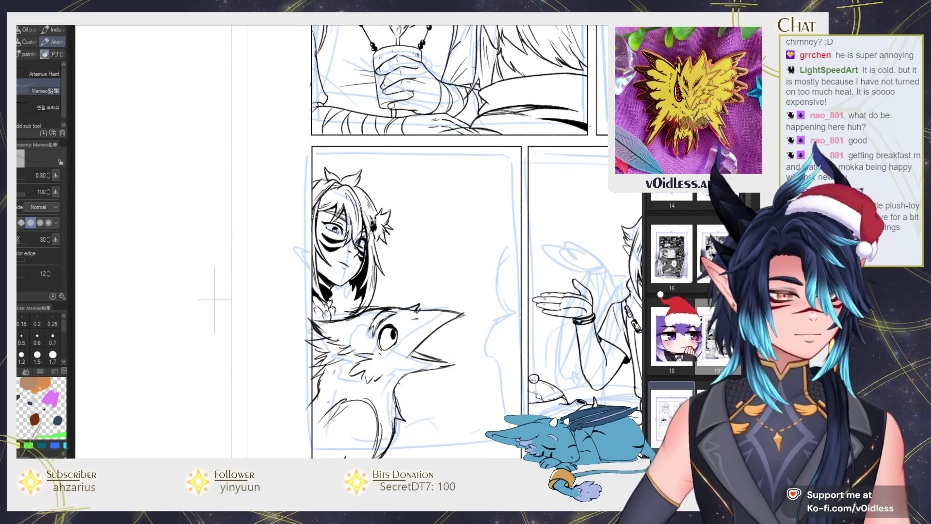
drag(213, 300, 227, 191)
scroll(226, 191, down, 2)
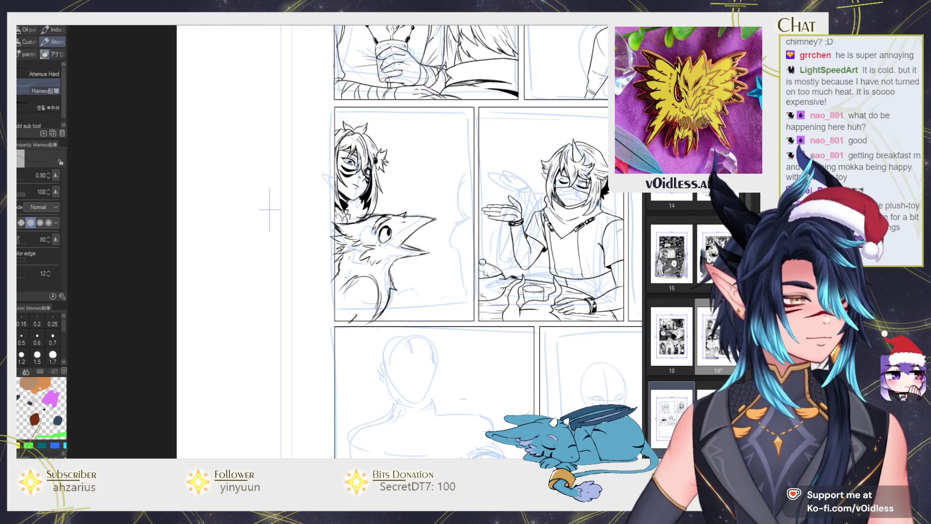
scroll(115, 211, up, 3)
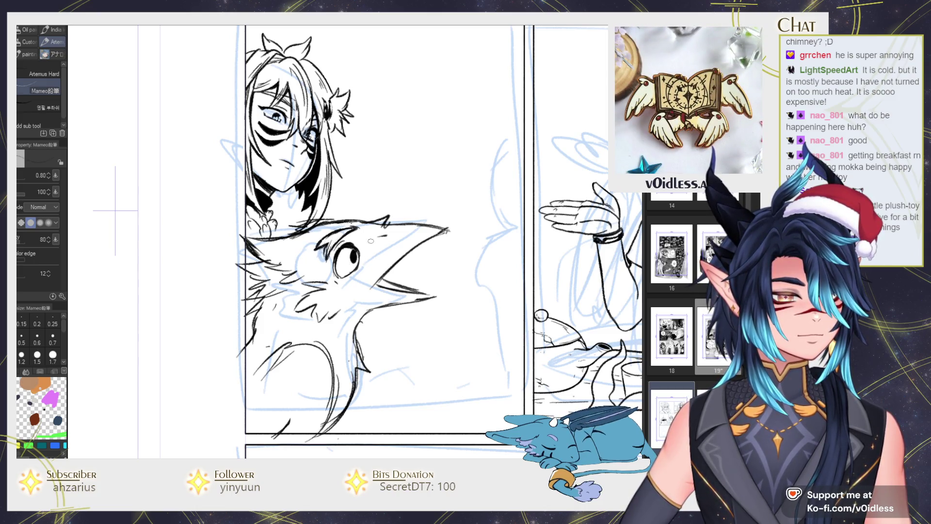
scroll(115, 211, down, 1)
scroll(183, 208, down, 2)
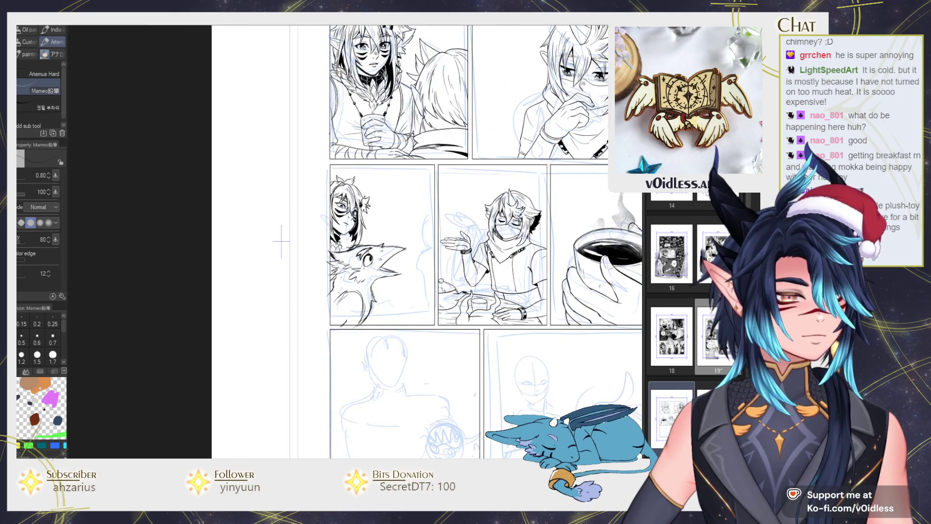
scroll(281, 241, up, 3)
Lasso the crow's eye and rotate it about -9.7 degrees.
key(m)
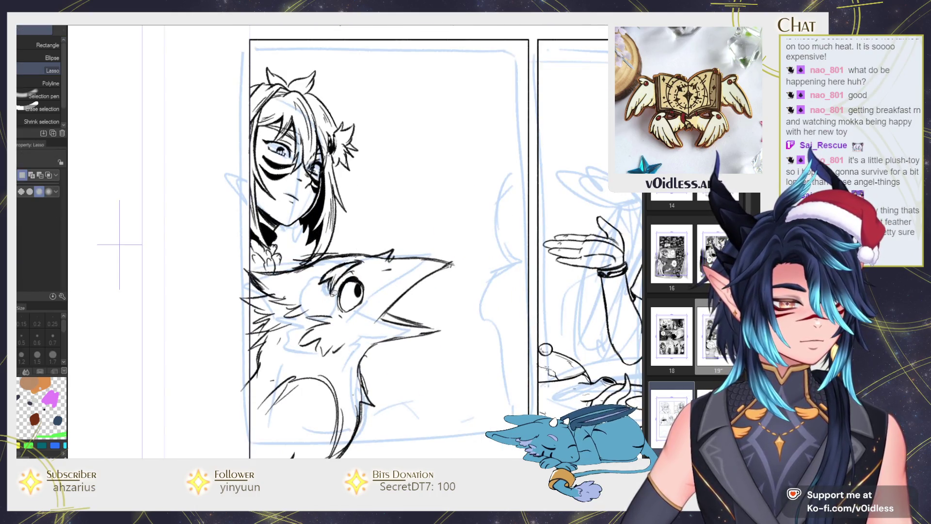
drag(368, 255, 361, 257)
key(ctrl+t)
drag(371, 291, 349, 284)
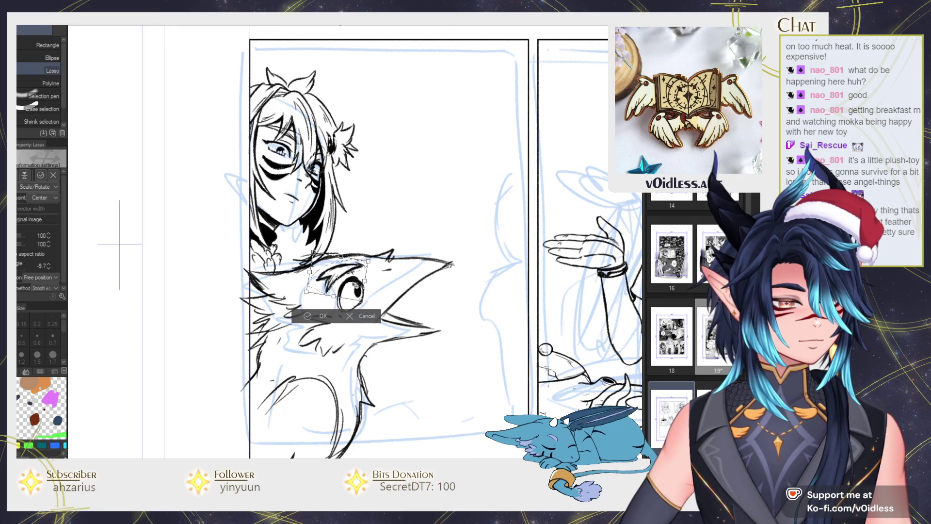
key(Return)
scroll(418, 310, down, 1)
scroll(417, 310, down, 2)
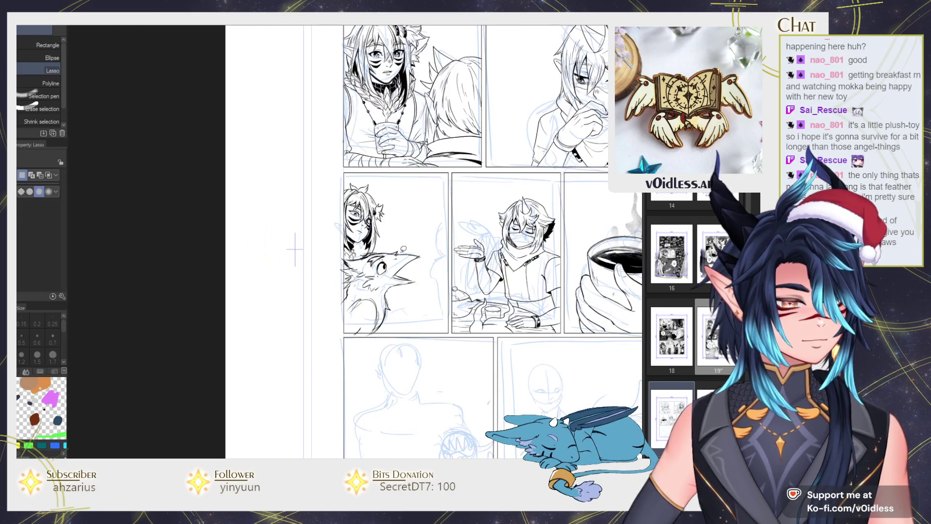
key(p)
drag(417, 310, 406, 276)
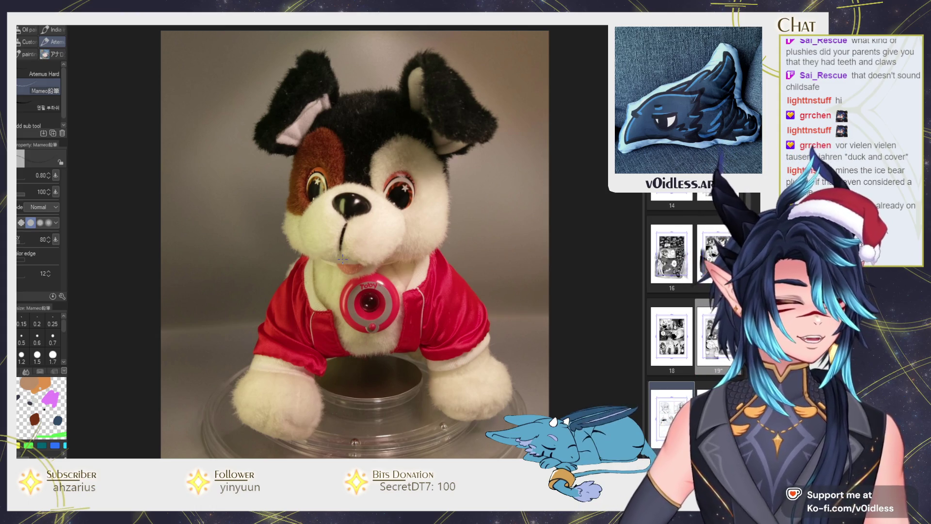
scroll(370, 289, up, 5)
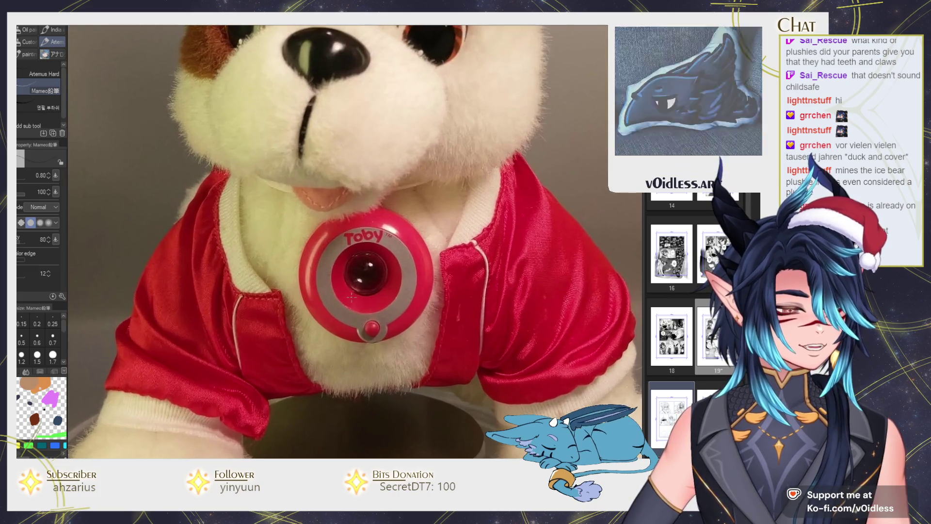
scroll(370, 289, down, 5)
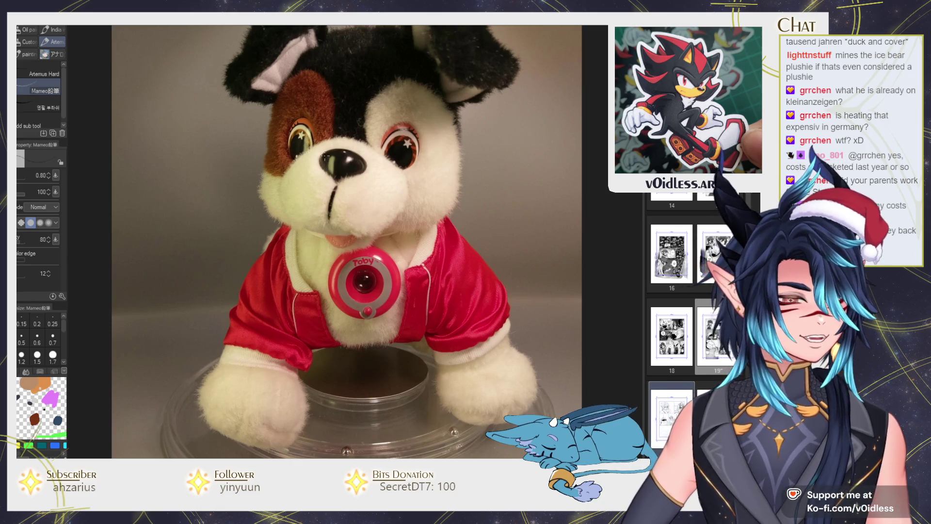
scroll(325, 159, down, 1)
Try enlarging the pasted dog-and-VHS photo to 568%, then cancel to keep it small.
key(ctrl+t)
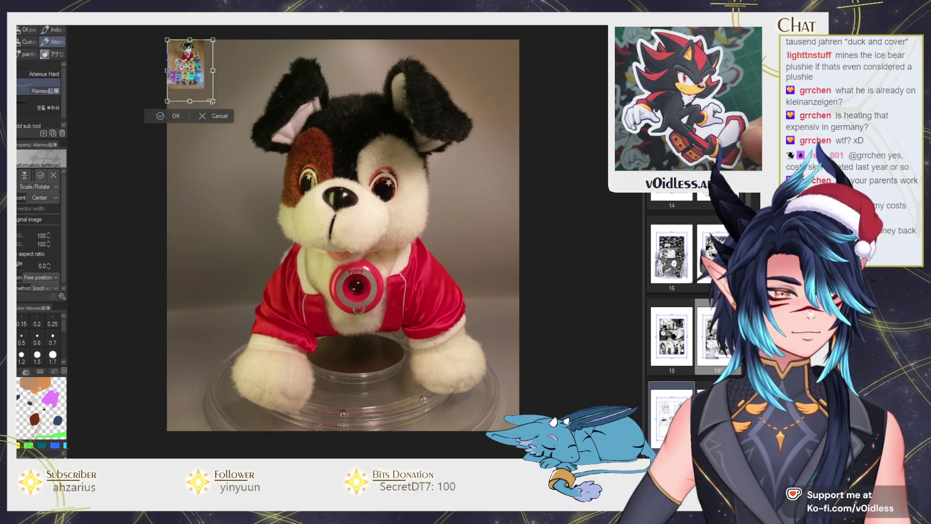
drag(451, 418, 395, 320)
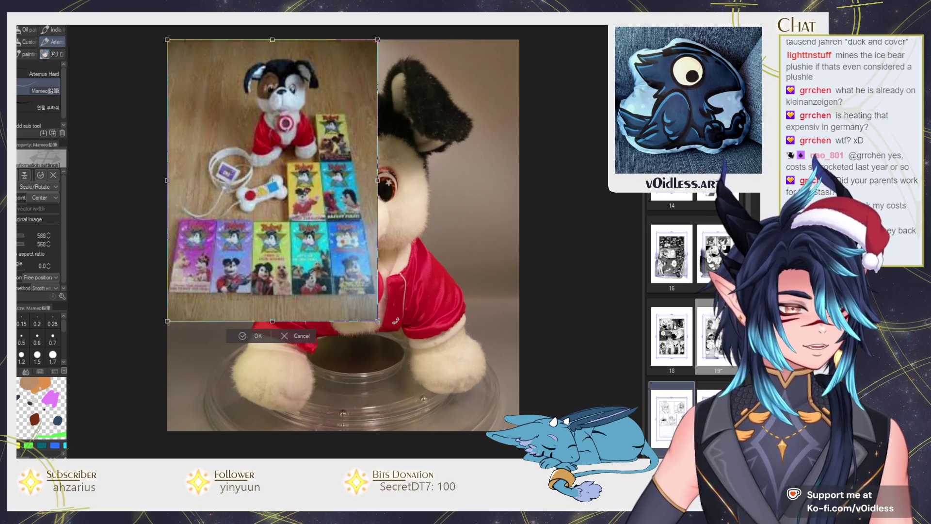
key(Escape)
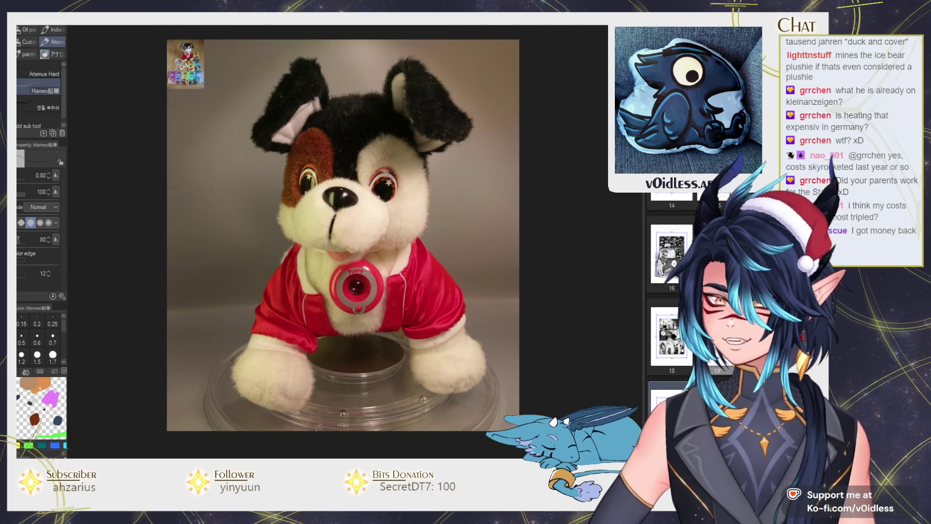
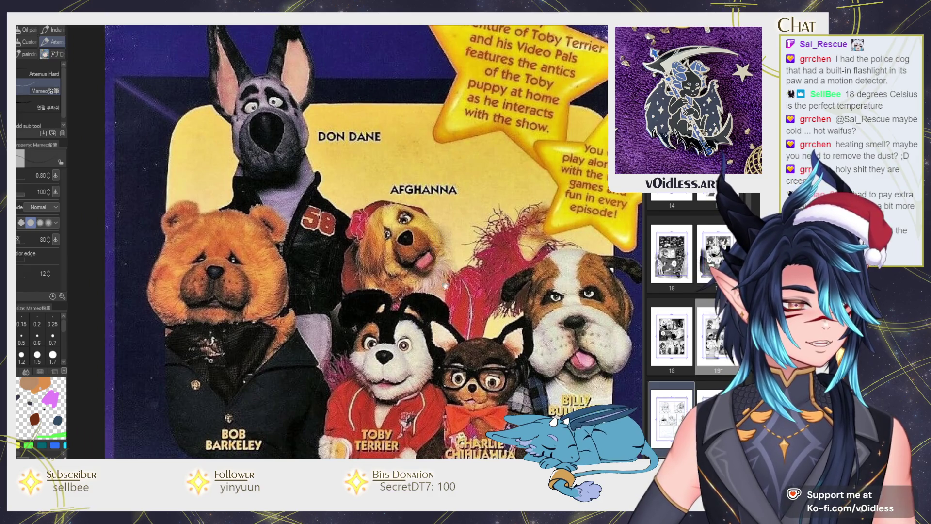
Scroll and pan through the reference poster to view more of it.
scroll(440, 272, down, 2)
scroll(460, 299, down, 1)
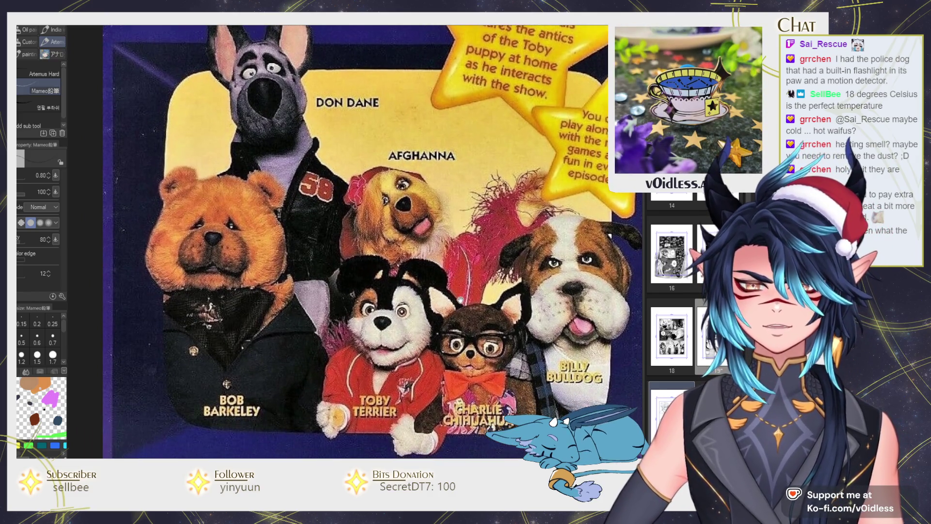
scroll(269, 218, down, 3)
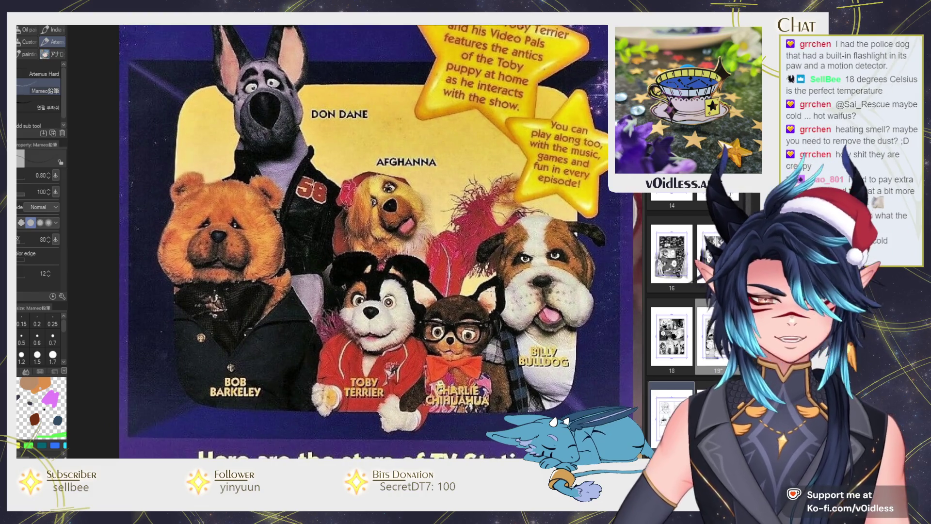
scroll(473, 261, up, 1)
scroll(436, 291, down, 2)
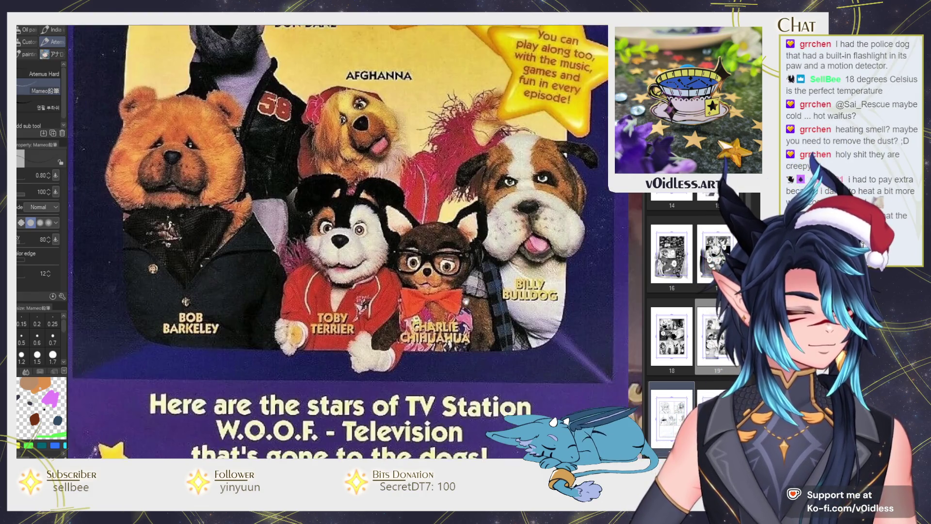
scroll(436, 291, up, 2)
scroll(466, 330, down, 1)
scroll(466, 330, down, 1)
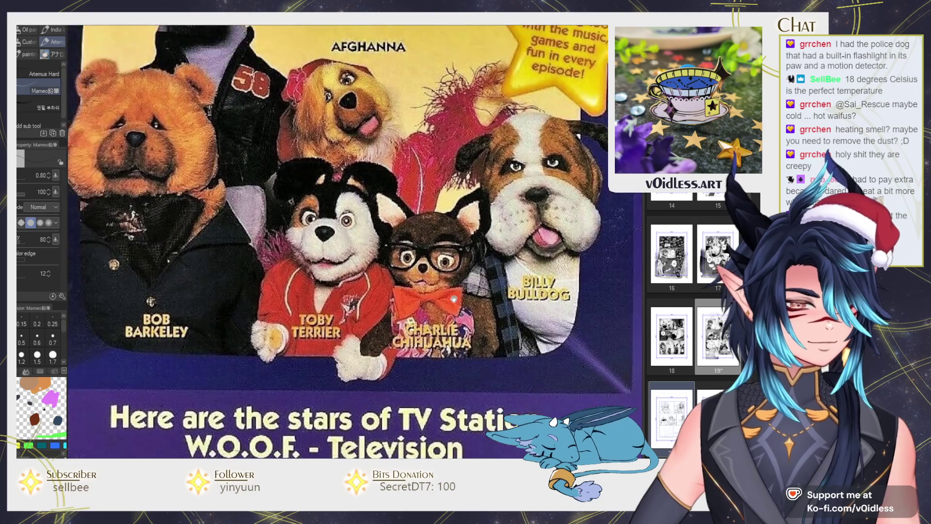
scroll(466, 330, down, 1)
scroll(466, 329, down, 1)
drag(466, 330, 440, 329)
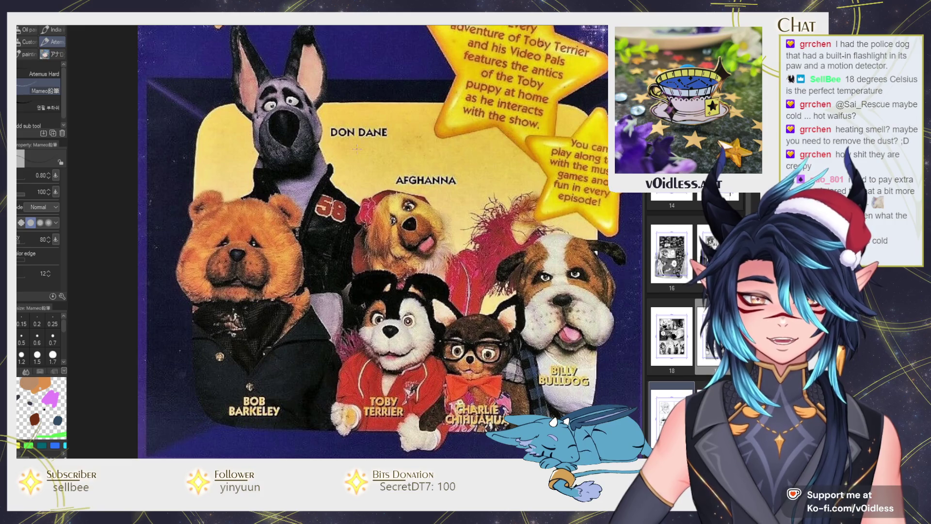
Return to the manga page and clear the selection around the teapot.
click(206, 26)
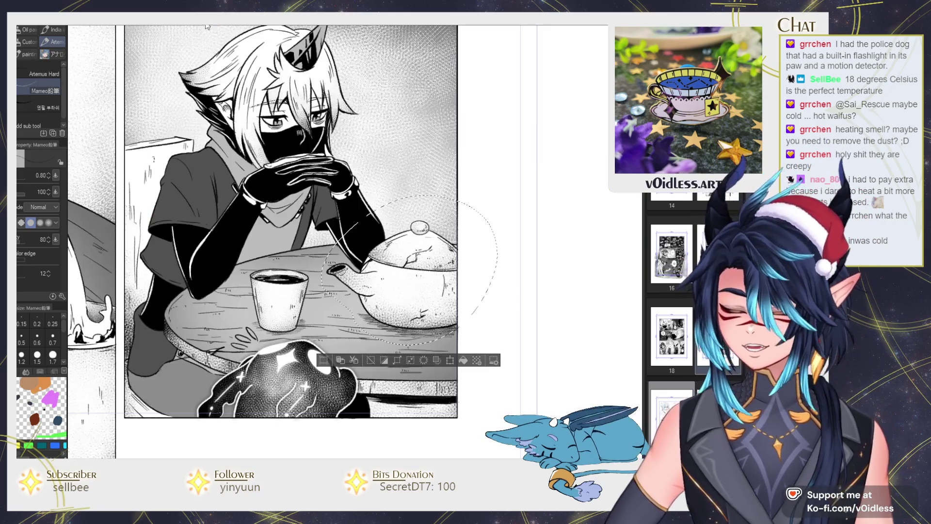
scroll(382, 218, up, 1)
scroll(382, 218, up, 1)
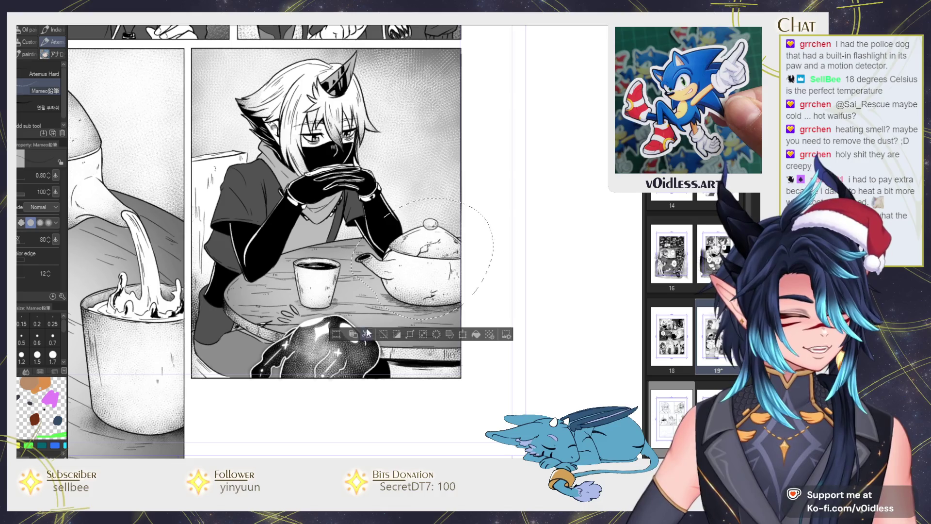
key(ctrl+d)
Switch to the sketch page, mirror the canvas horizontally, and pan to the bird panel.
key(ctrl+Tab)
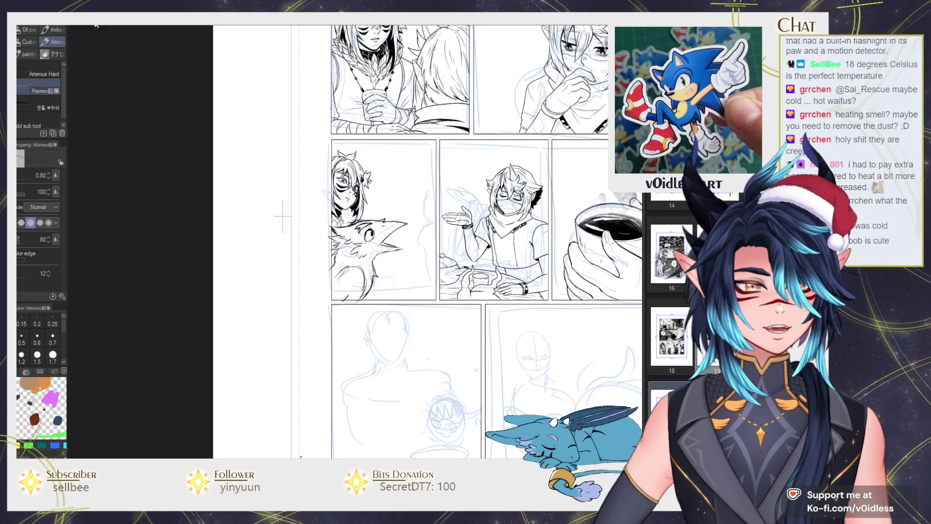
scroll(276, 279, up, 4)
scroll(154, 260, down, 3)
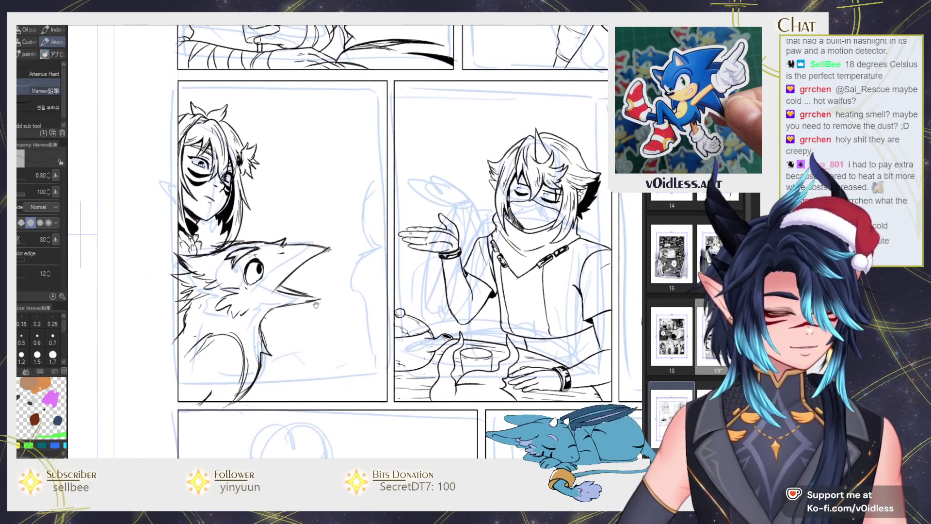
key(h)
scroll(360, 229, up, 3)
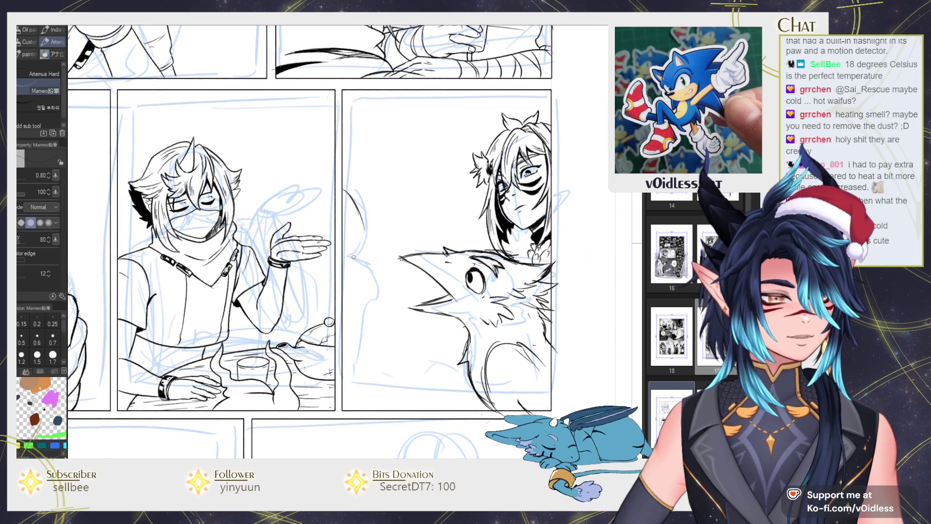
scroll(280, 207, up, 2)
drag(289, 185, 214, 80)
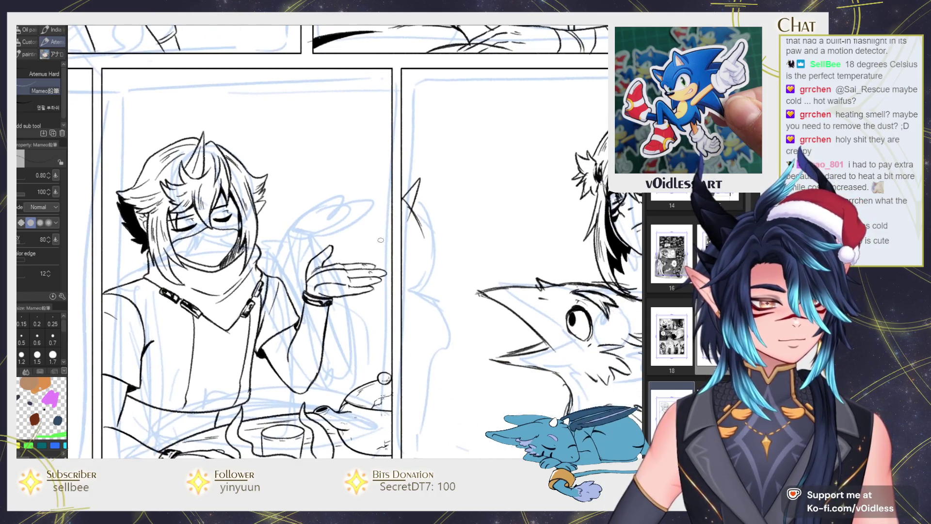
drag(423, 187, 423, 235)
scroll(423, 236, down, 2)
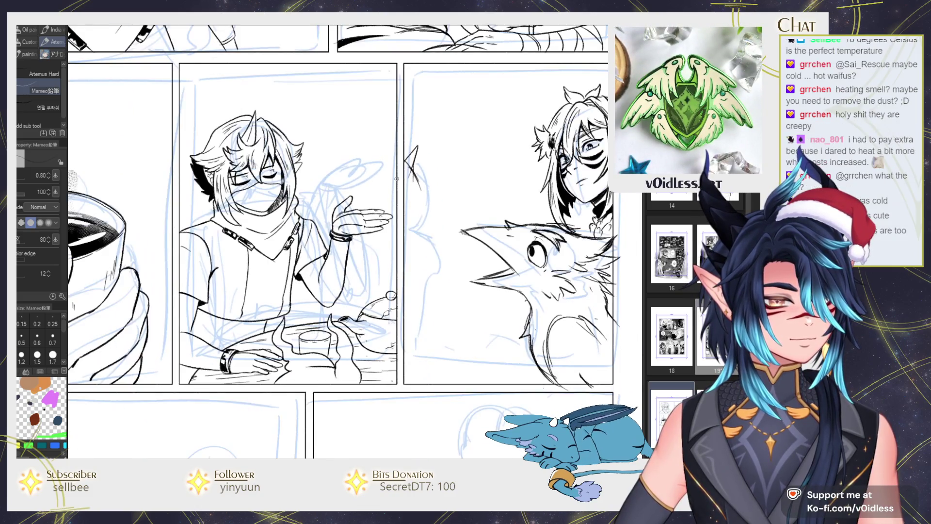
Lasso and duplicate the masked character, then shrink the copy into the bird panel.
key(m)
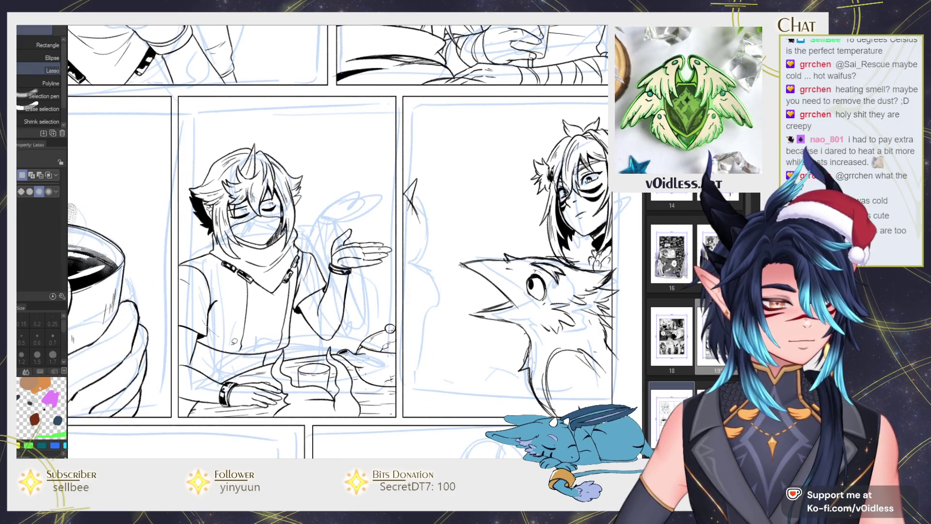
drag(170, 223, 165, 269)
key(ctrl+c)
key(ctrl+v)
key(ctrl+t)
mouse_move(311, 249)
mouse_down()
mouse_move(473, 266)
mouse_move(447, 257)
mouse_move(432, 284)
mouse_up()
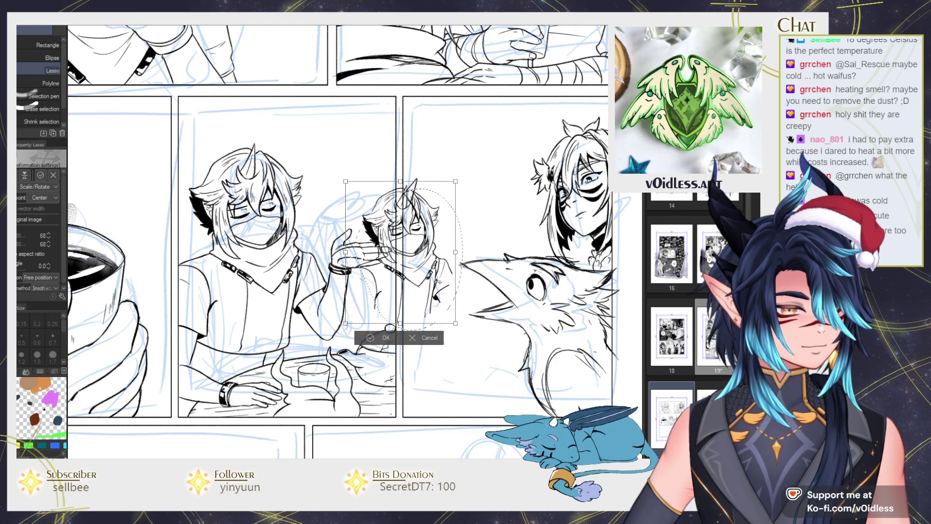
key(Return)
Erase excess sketch lines around the small copy and Liquify its lines into shape.
key(e)
drag(368, 214, 388, 282)
drag(378, 194, 383, 340)
drag(388, 301, 368, 232)
scroll(388, 271, down, 5)
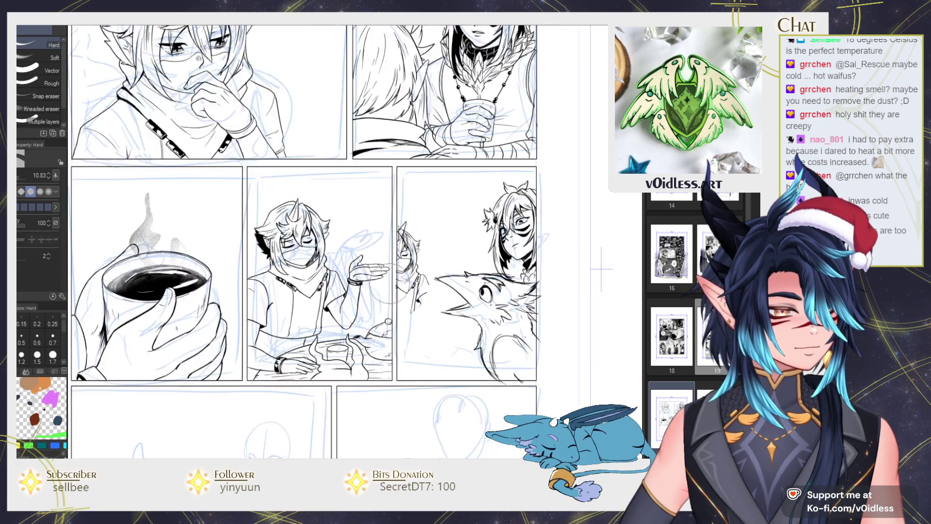
scroll(408, 218, up, 2)
key(j)
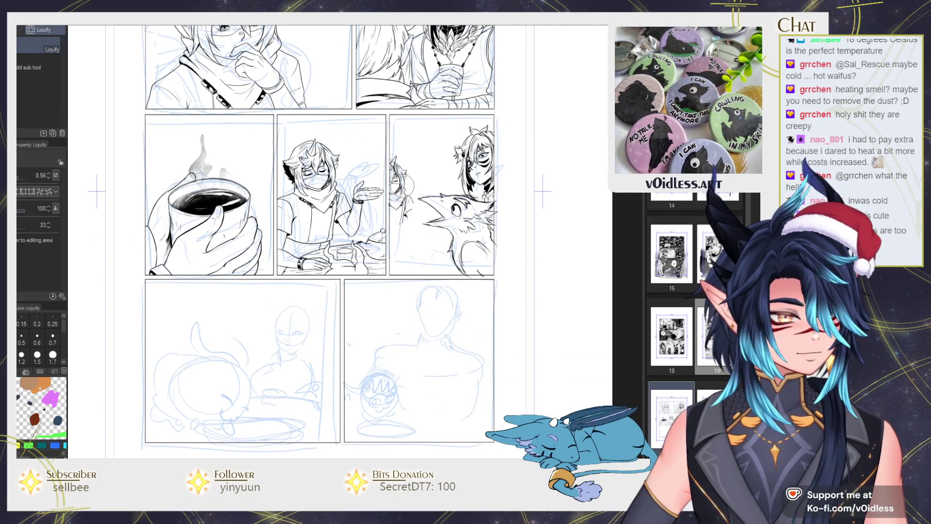
mouse_move(384, 181)
mouse_down()
mouse_move(402, 194)
mouse_move(405, 214)
mouse_up()
scroll(403, 181, up, 5)
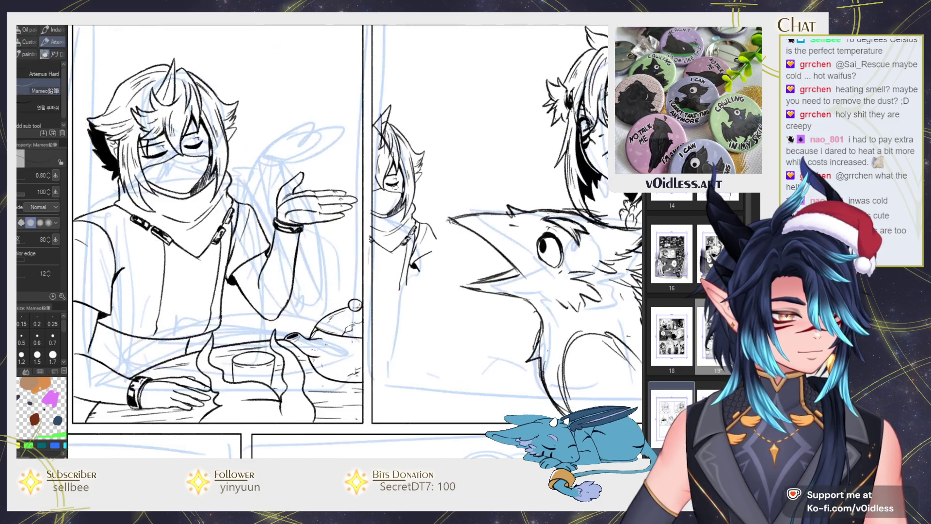
Erase the small figure's closed eye with a size 4 Hard eraser and draw it open with the Mameo pencil.
key(e)
drag(384, 160, 403, 209)
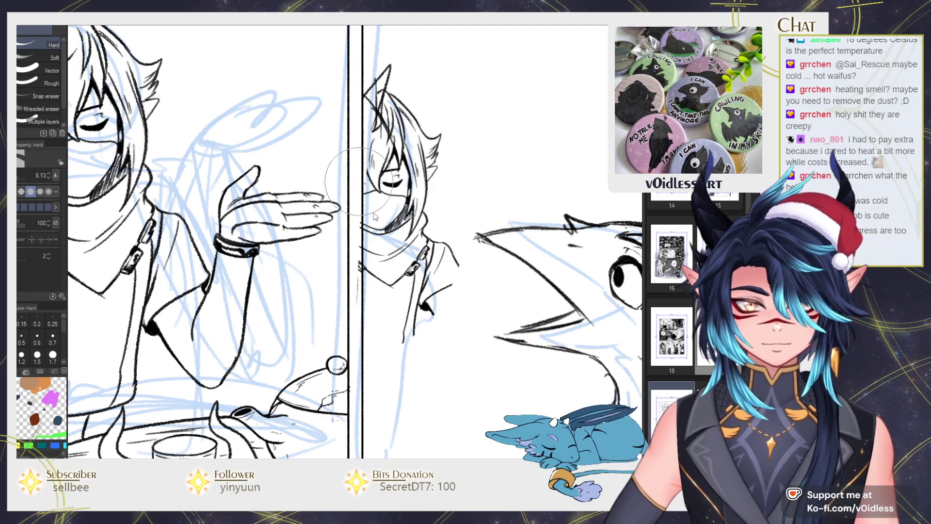
key(bracketleft)
key(bracketleft)
key(bracketleft)
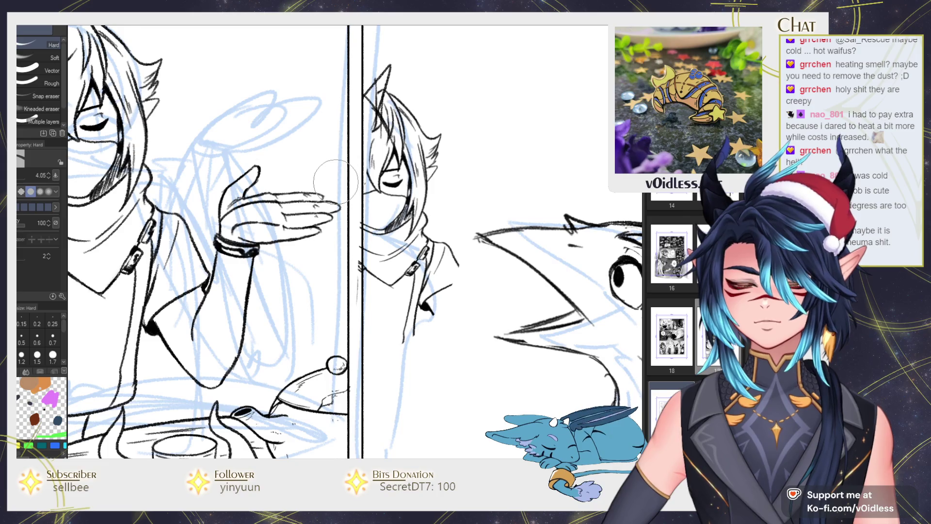
scroll(395, 183, up, 1)
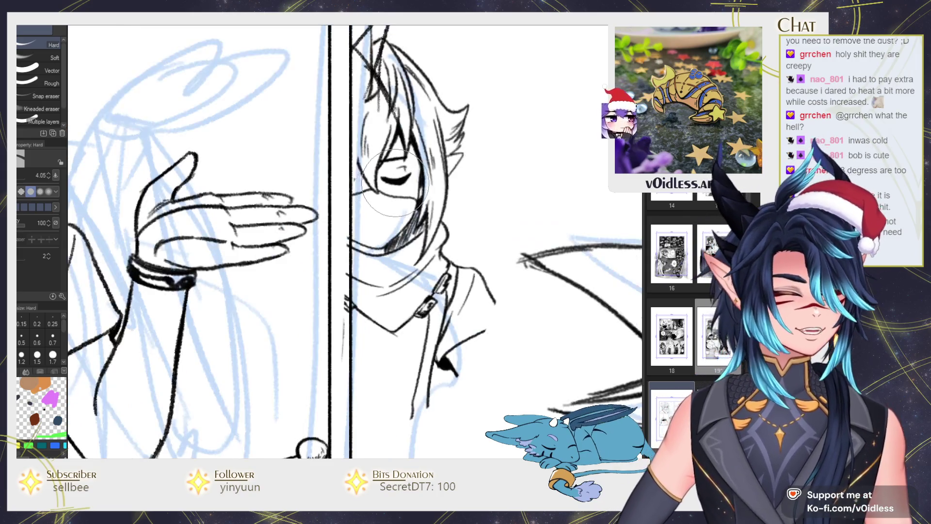
key(p)
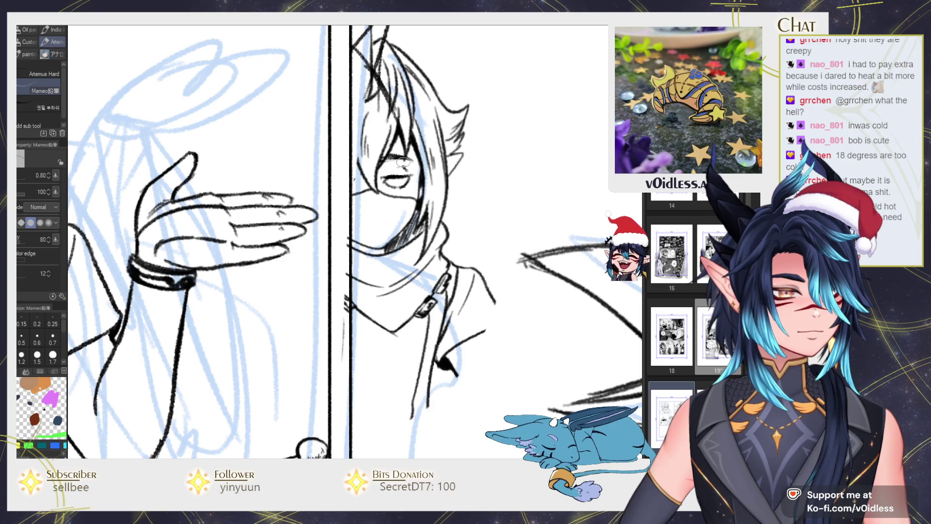
mouse_move(385, 167)
mouse_down()
mouse_move(411, 166)
mouse_move(398, 183)
mouse_up()
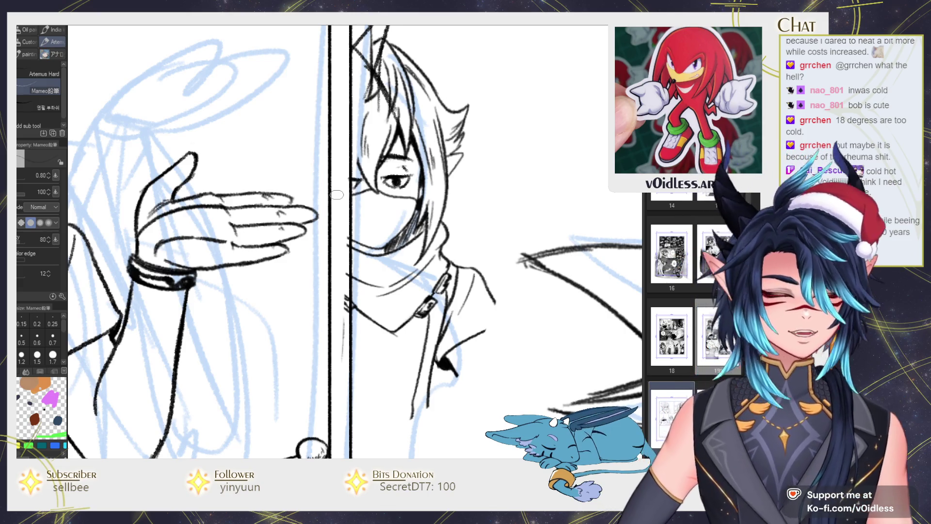
Zoom out and compare the small figure before and after the edit using undo and redo.
key(e)
scroll(346, 386, down, 2)
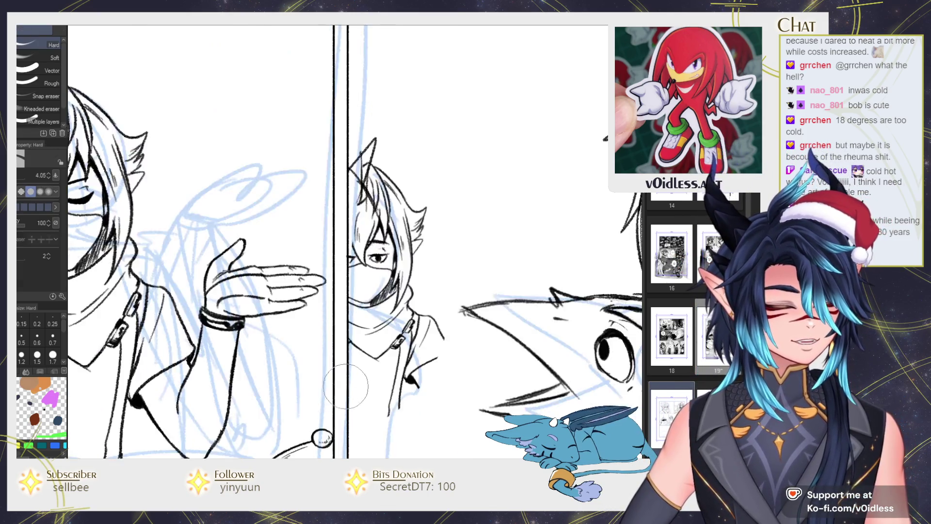
scroll(346, 386, down, 2)
scroll(346, 386, up, 1)
scroll(346, 387, up, 1)
key(p)
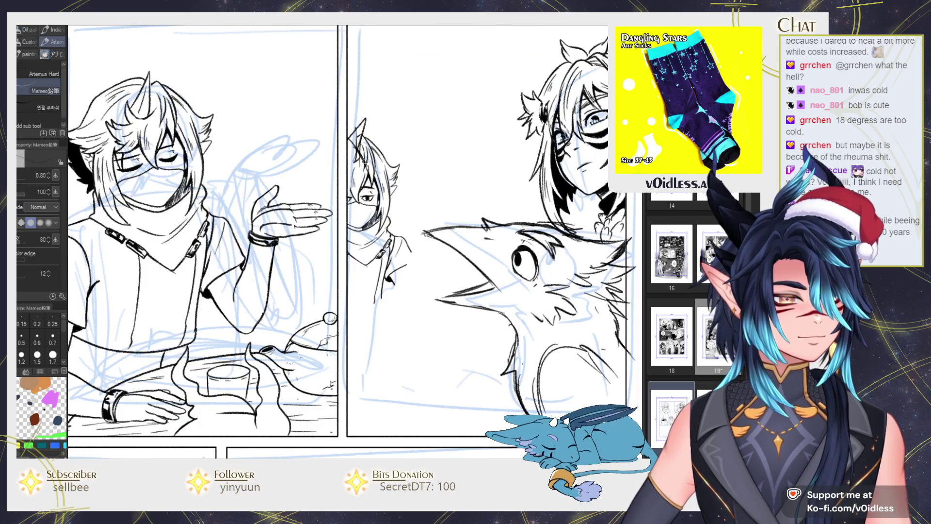
key(ctrl+z)
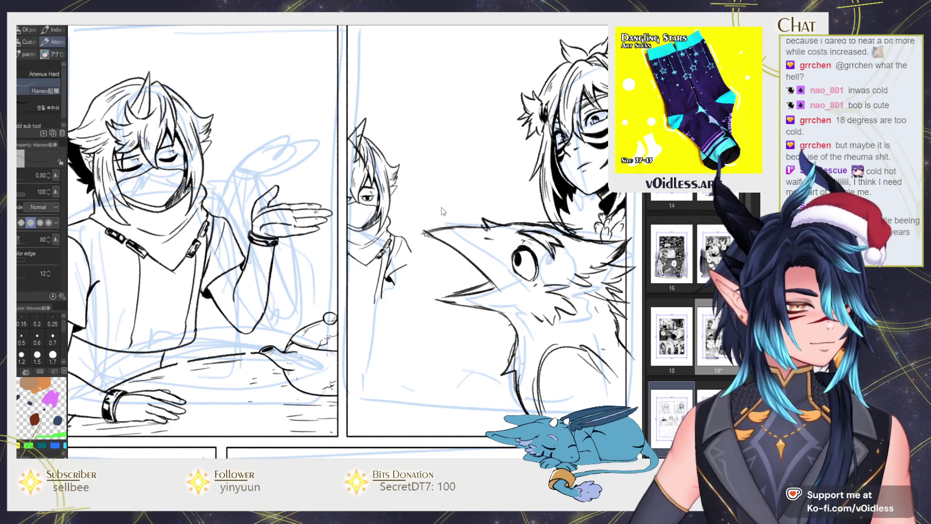
key(ctrl+z)
key(ctrl+y)
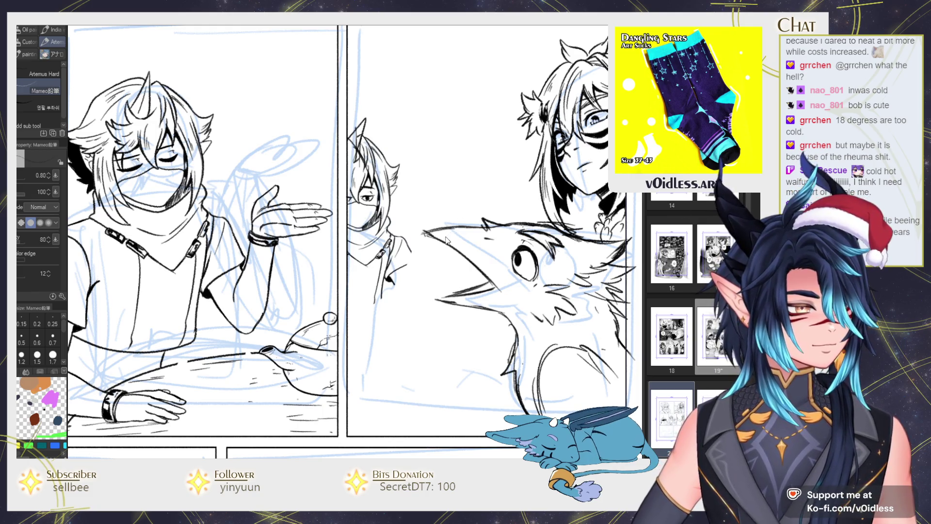
key(ctrl+minus)
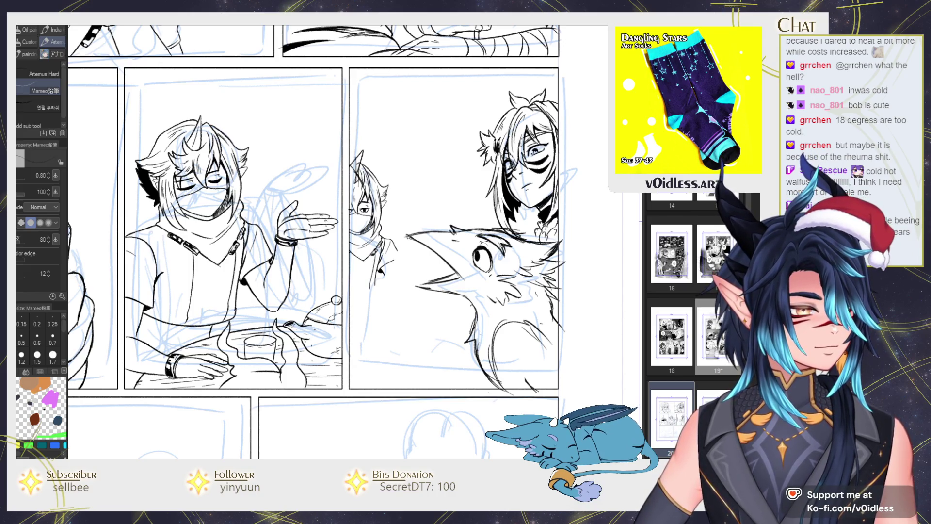
key(ctrl+z)
key(ctrl+y)
key(ctrl+z)
key(ctrl+y)
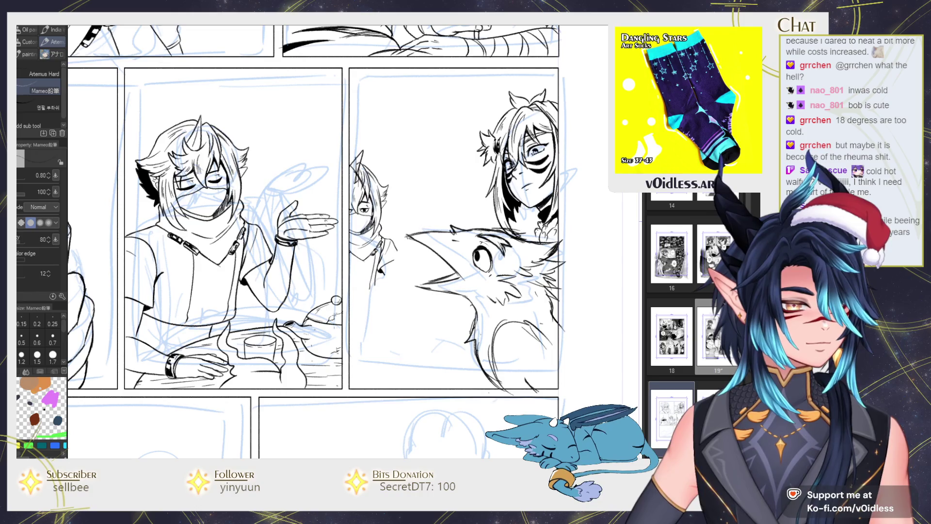
scroll(356, 189, up, 3)
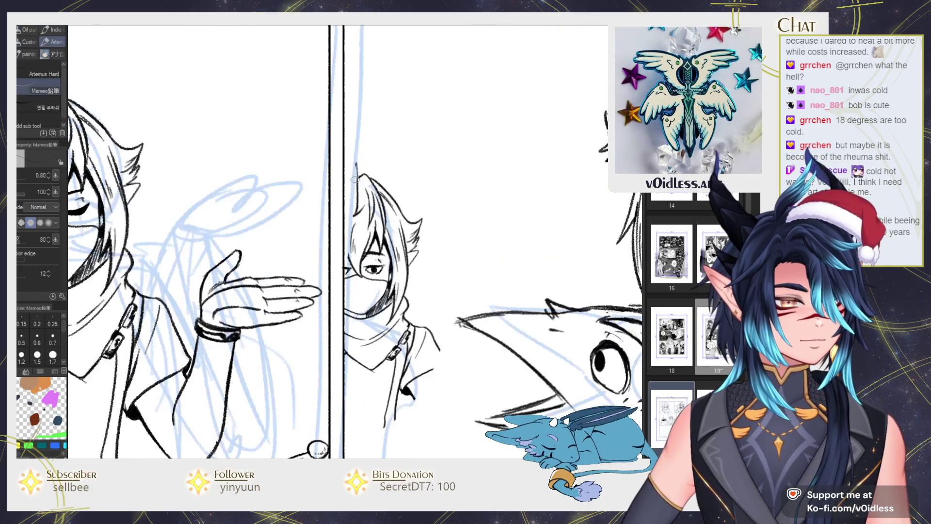
Draw a hair spike on the masked figure's head, then tilt and reset the canvas rotation.
drag(358, 182, 339, 185)
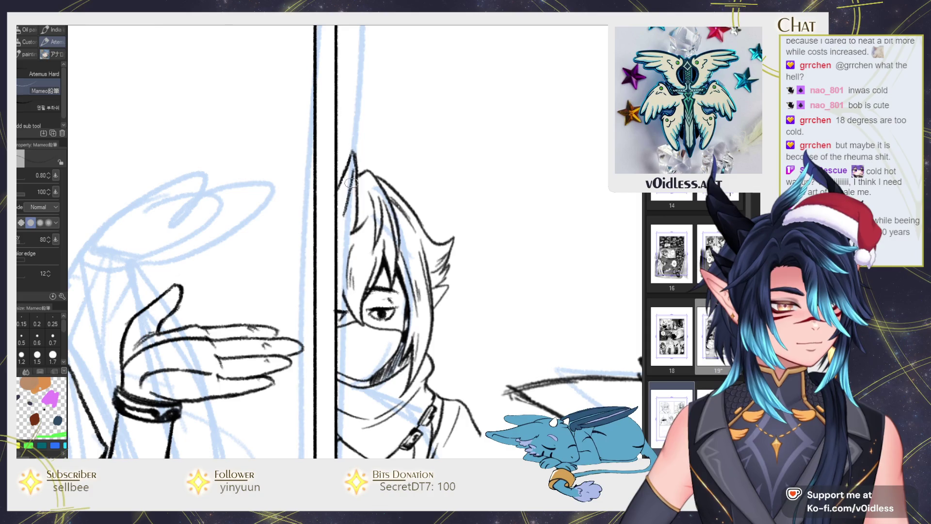
scroll(382, 206, down, 3)
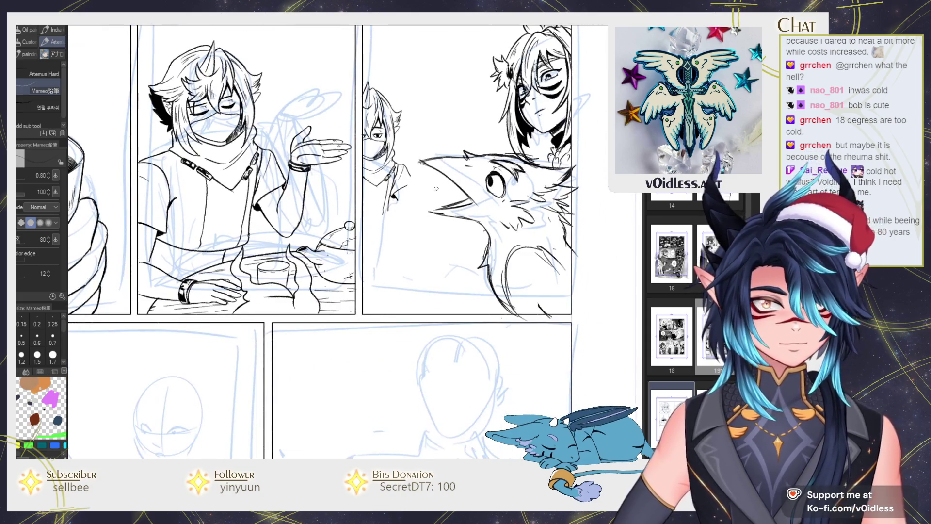
scroll(436, 188, up, 2)
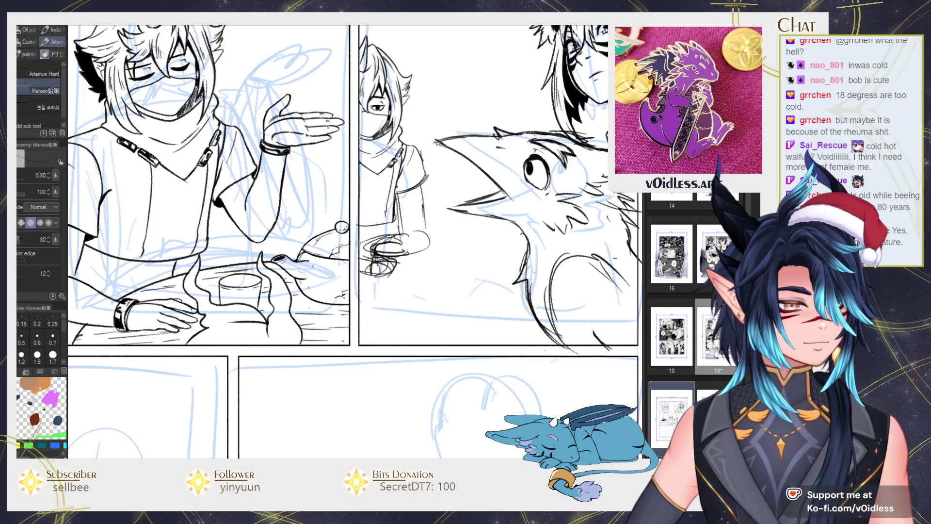
drag(426, 232, 427, 171)
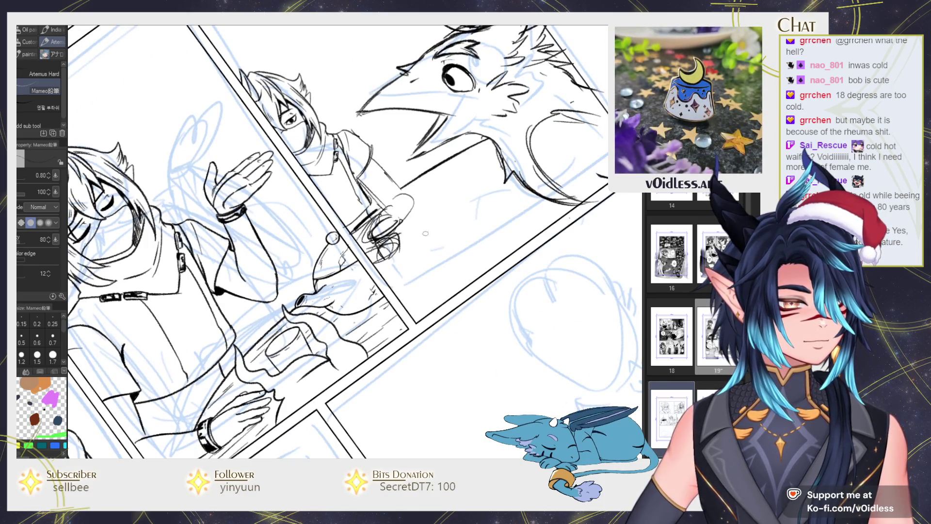
mouse_move(489, 196)
mouse_down()
mouse_move(611, 226)
mouse_move(585, 242)
mouse_up()
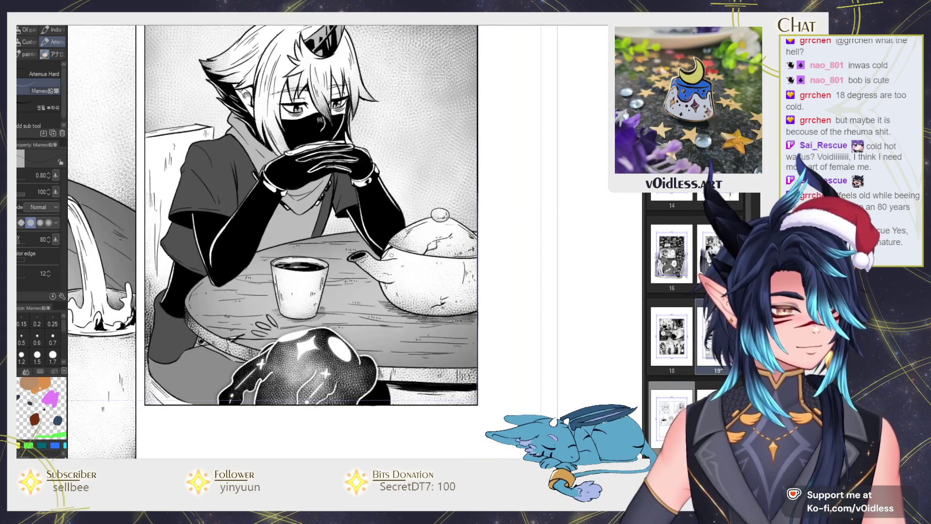
Paste the teapot and cup into the middle-row panel and scale them to 48%.
key(ctrl+v)
scroll(585, 243, down, 3)
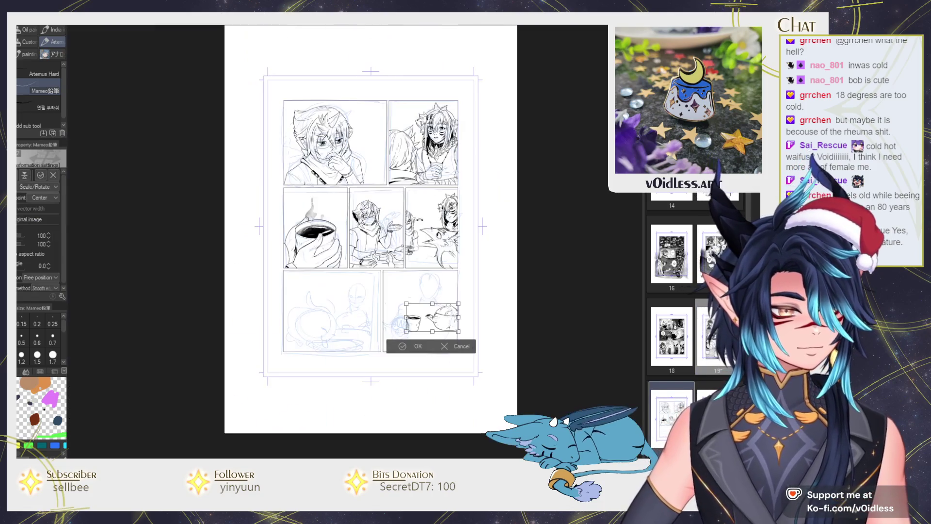
scroll(534, 154, up, 3)
drag(451, 388, 401, 212)
mouse_move(421, 258)
mouse_down()
mouse_move(381, 229)
mouse_move(394, 236)
mouse_up()
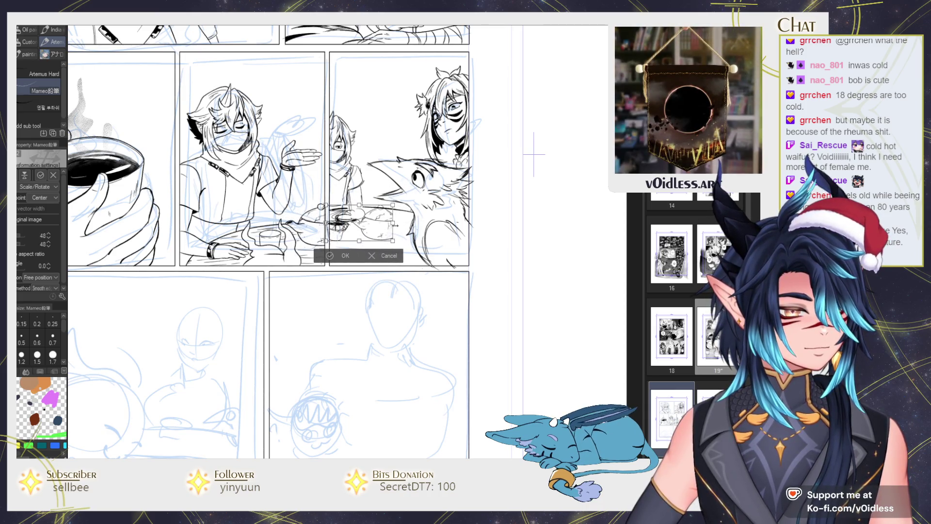
key(Return)
scroll(394, 225, up, 5)
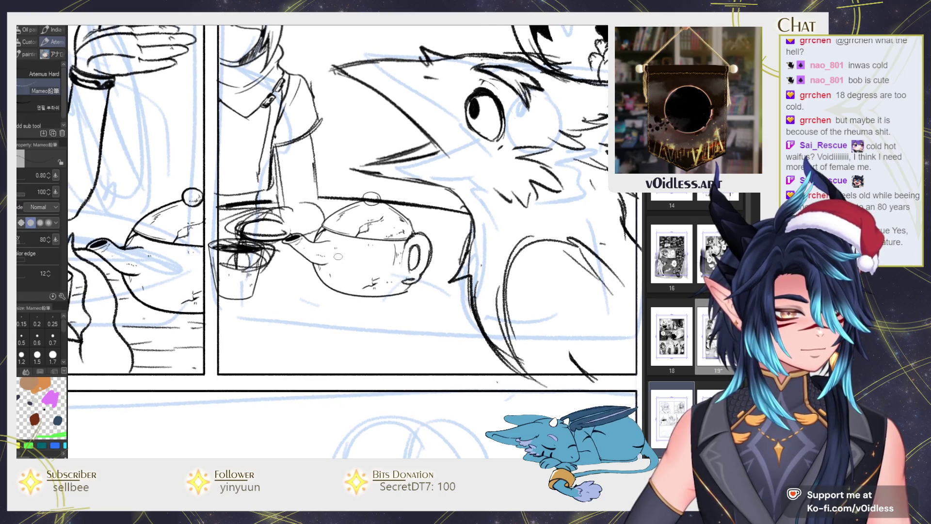
Reshape the pasted teapot and cup lines with Liquify to sit on the table.
drag(398, 251, 418, 262)
key(e)
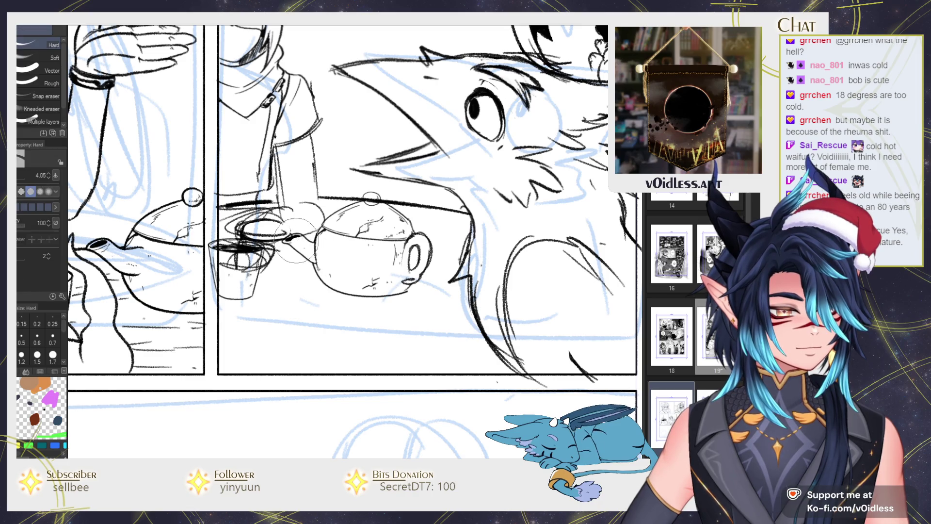
key(p)
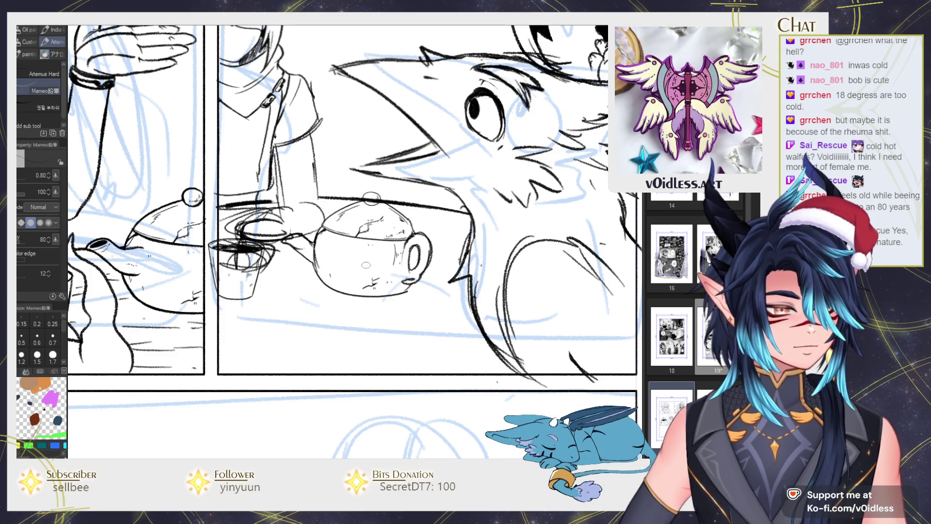
key(j)
drag(439, 257, 334, 281)
Erase stray lines around the small cup, lasso-select and deselect it, and return to the pencil.
key(e)
drag(233, 252, 257, 267)
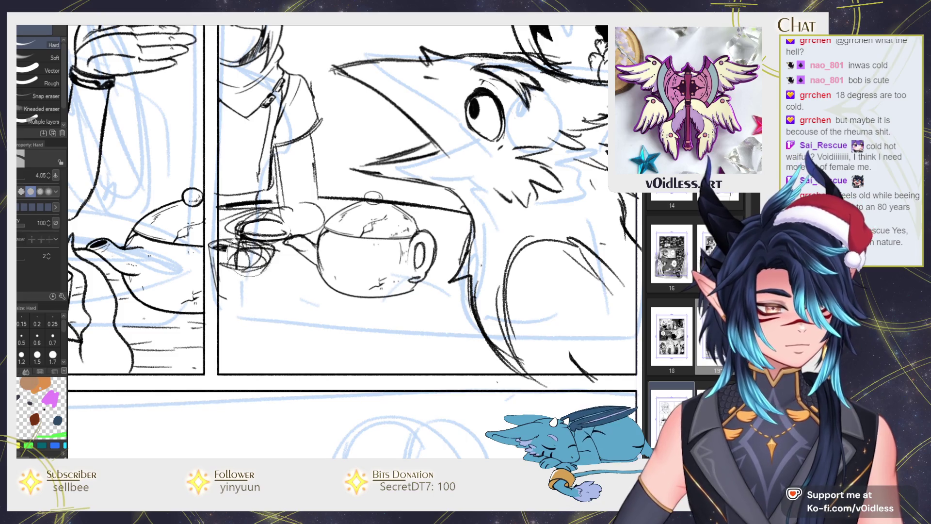
key(m)
mouse_move(228, 233)
mouse_down()
mouse_move(232, 311)
mouse_move(352, 291)
mouse_up()
scroll(228, 313, down, 3)
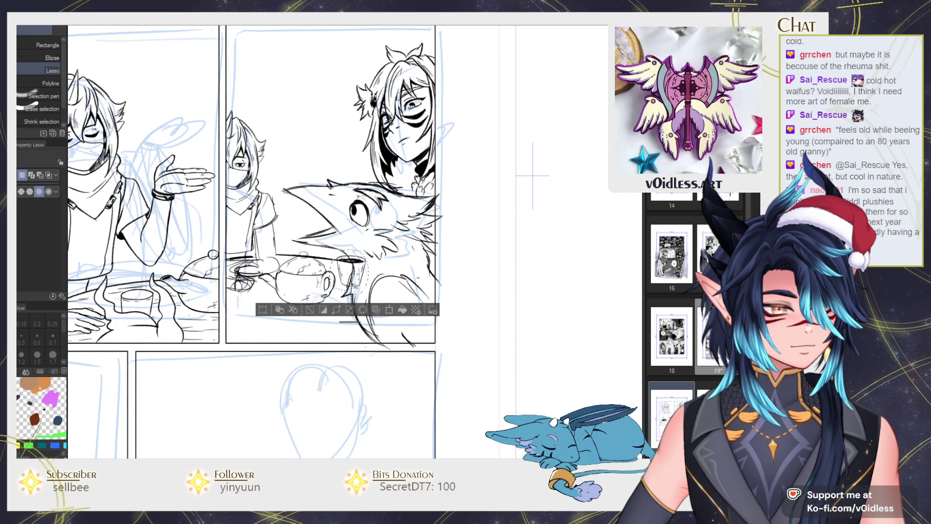
key(ctrl+d)
key(e)
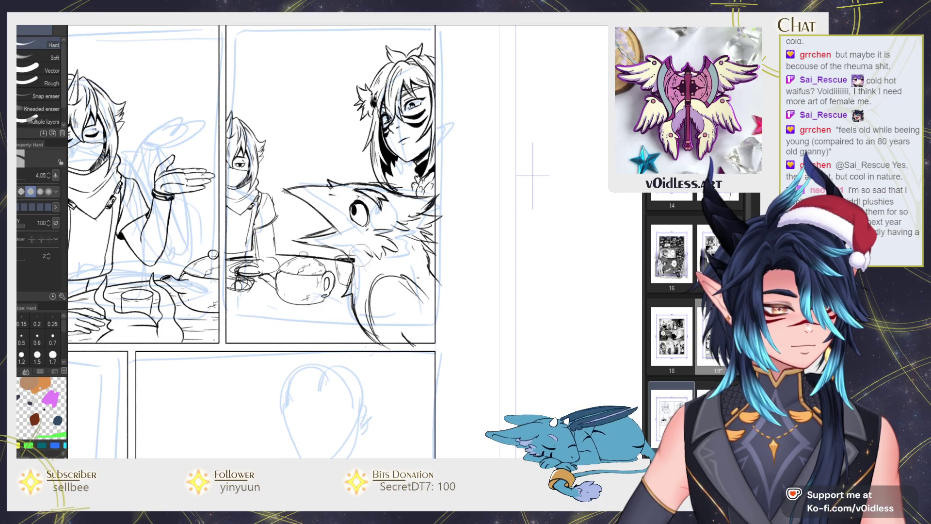
key(p)
scroll(533, 176, down, 2)
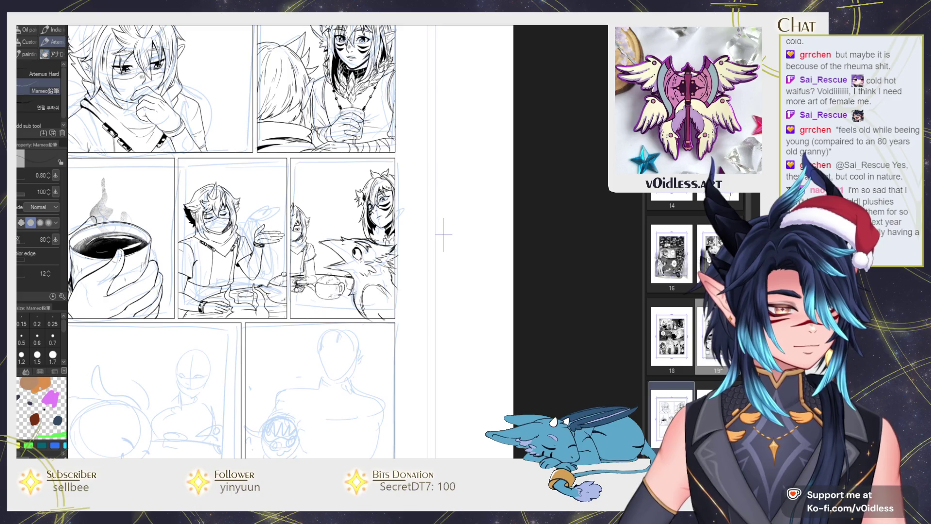
scroll(362, 316, up, 3)
mouse_move(390, 330)
mouse_down()
mouse_move(361, 301)
mouse_move(371, 314)
mouse_up()
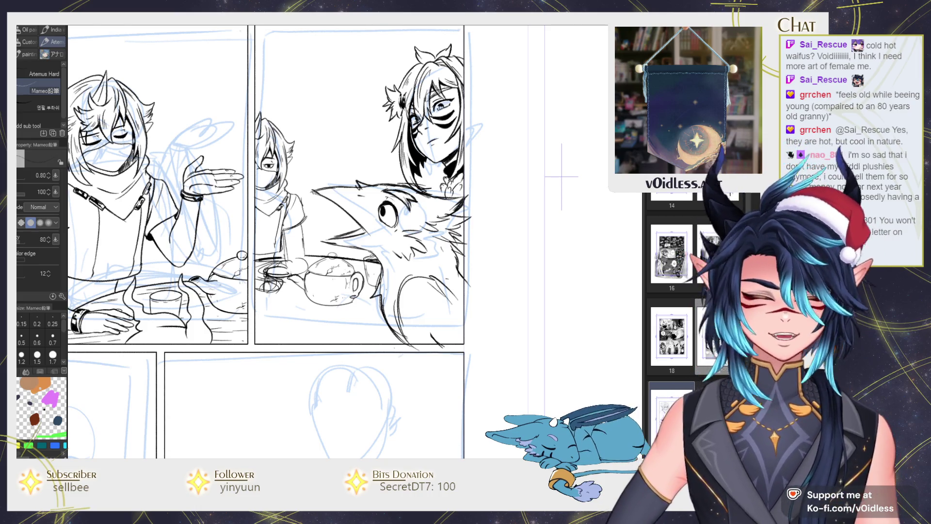
scroll(321, 256, up, 1)
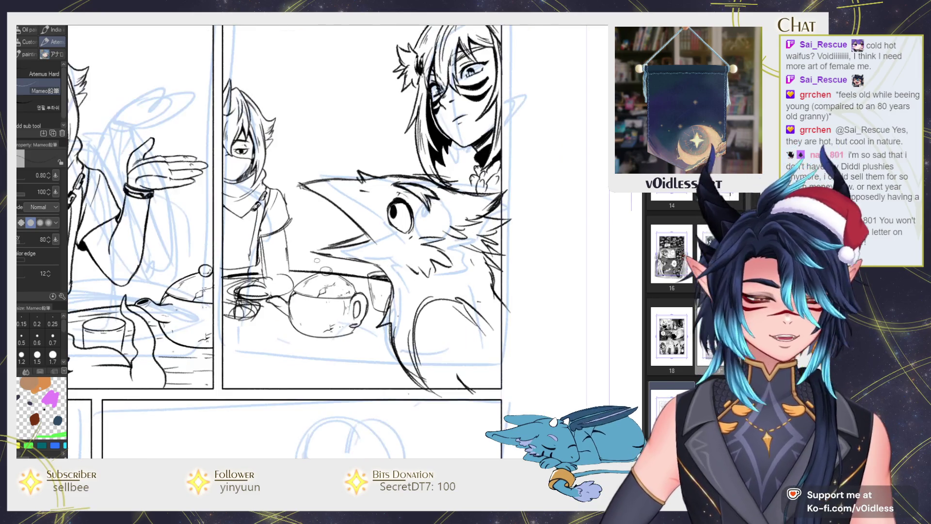
mouse_move(291, 243)
mouse_down()
mouse_move(309, 271)
mouse_move(400, 252)
mouse_up()
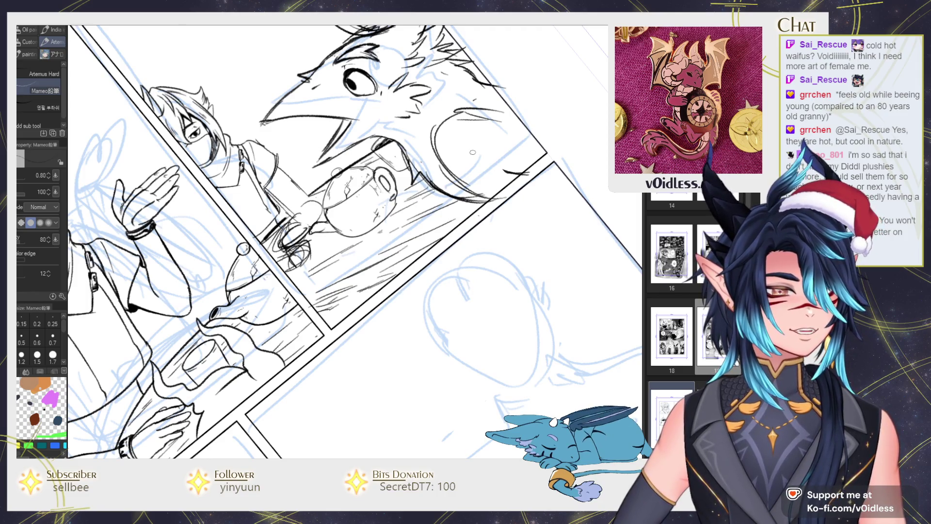
drag(473, 152, 289, 194)
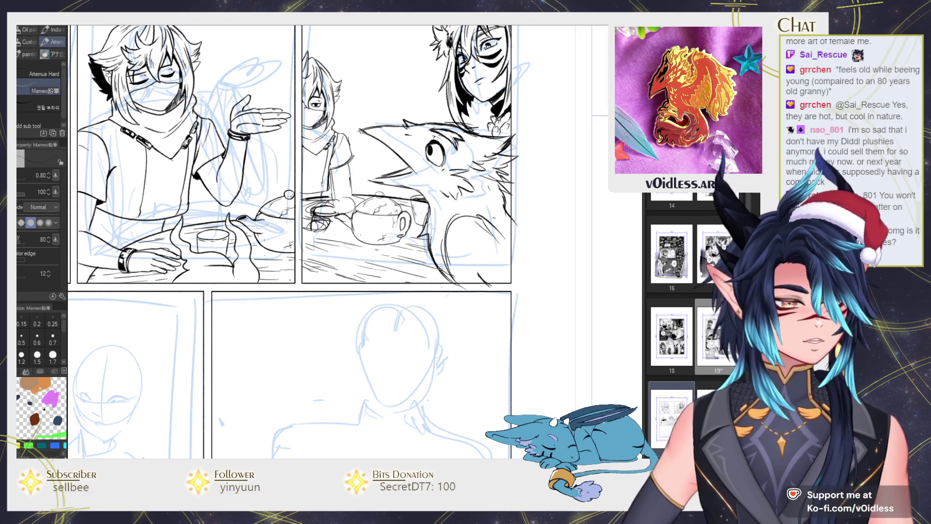
scroll(289, 195, down, 2)
scroll(467, 244, up, 1)
scroll(466, 242, up, 1)
scroll(465, 241, up, 1)
scroll(463, 239, up, 1)
scroll(339, 271, up, 1)
scroll(277, 280, up, 2)
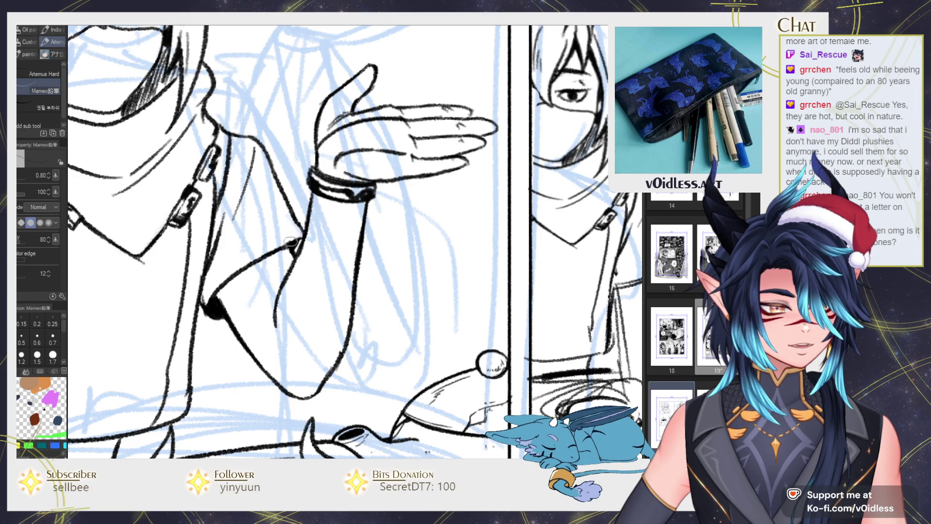
scroll(291, 248, down, 3)
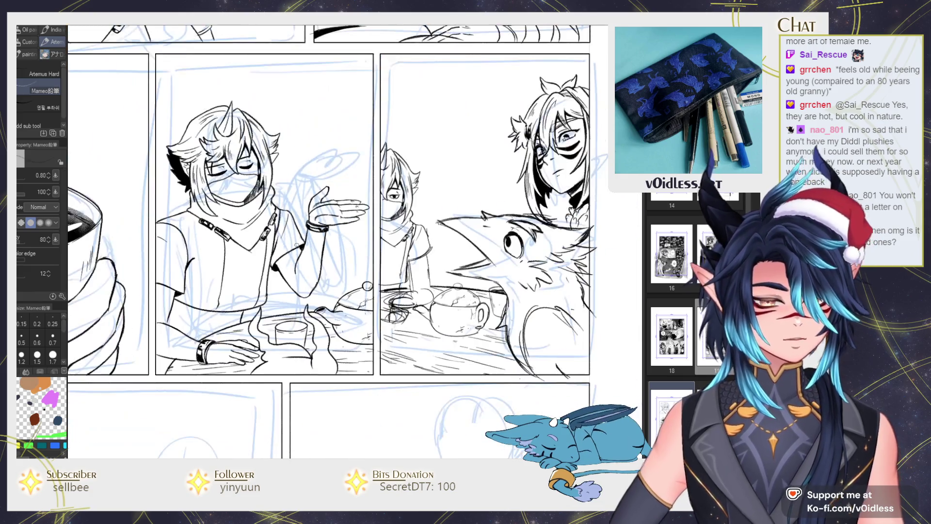
scroll(291, 247, down, 1)
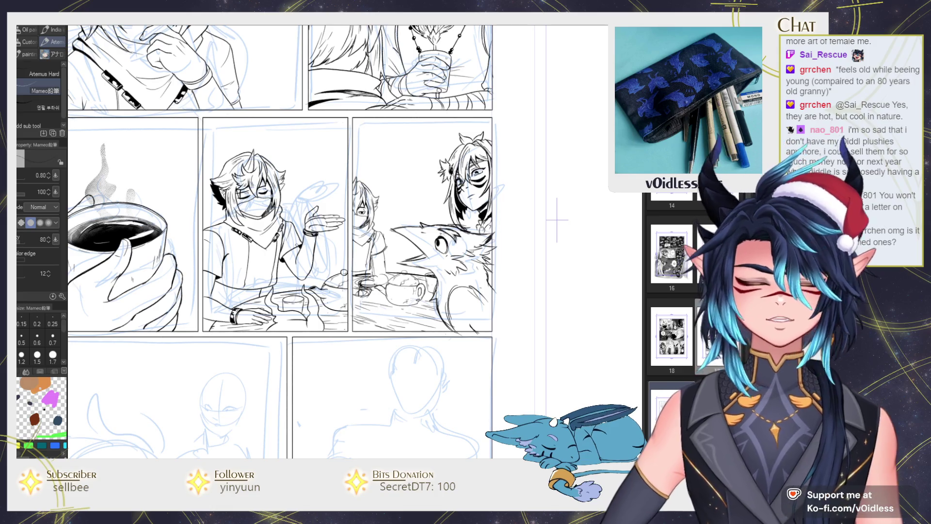
scroll(344, 236, up, 2)
scroll(442, 251, up, 1)
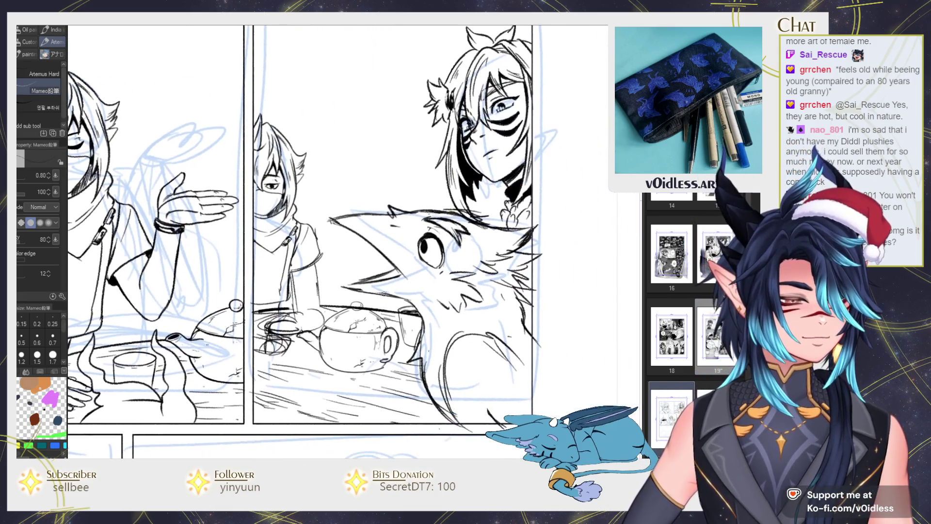
scroll(396, 263, down, 1)
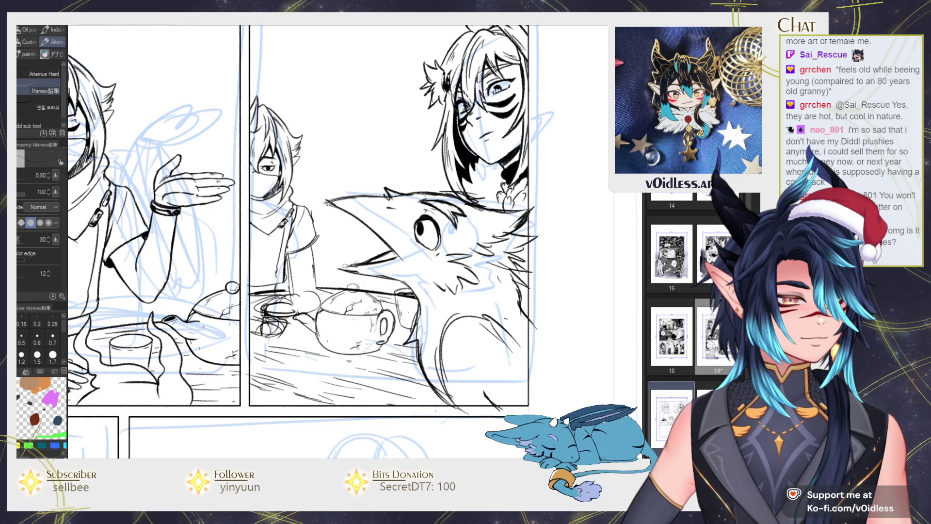
scroll(360, 264, down, 3)
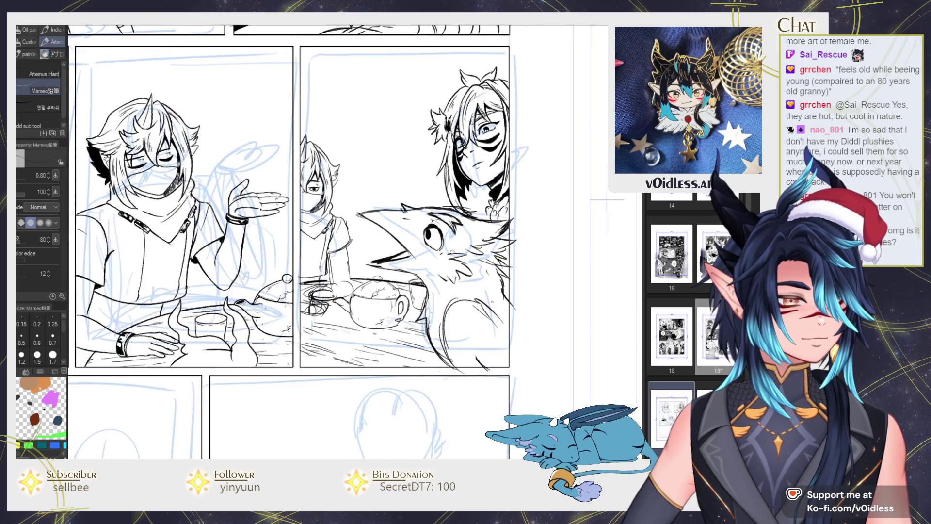
scroll(402, 262, up, 3)
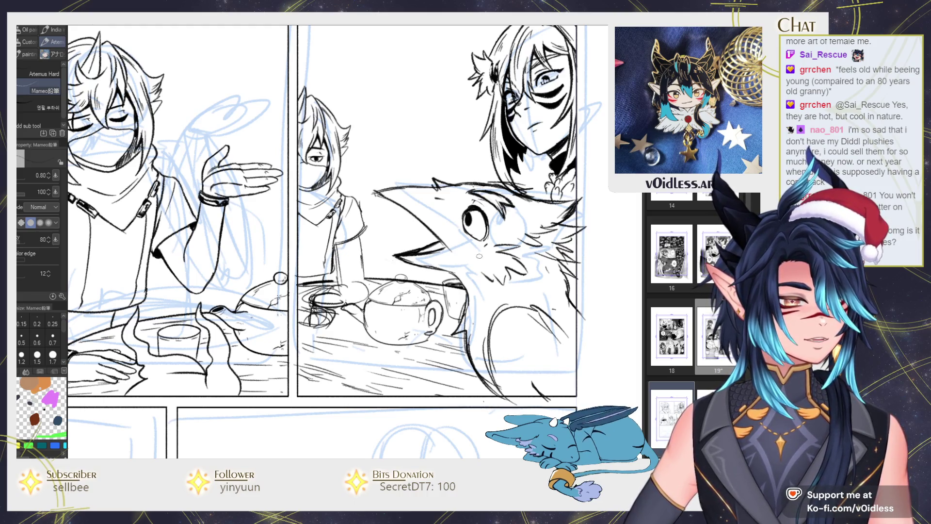
scroll(476, 257, down, 4)
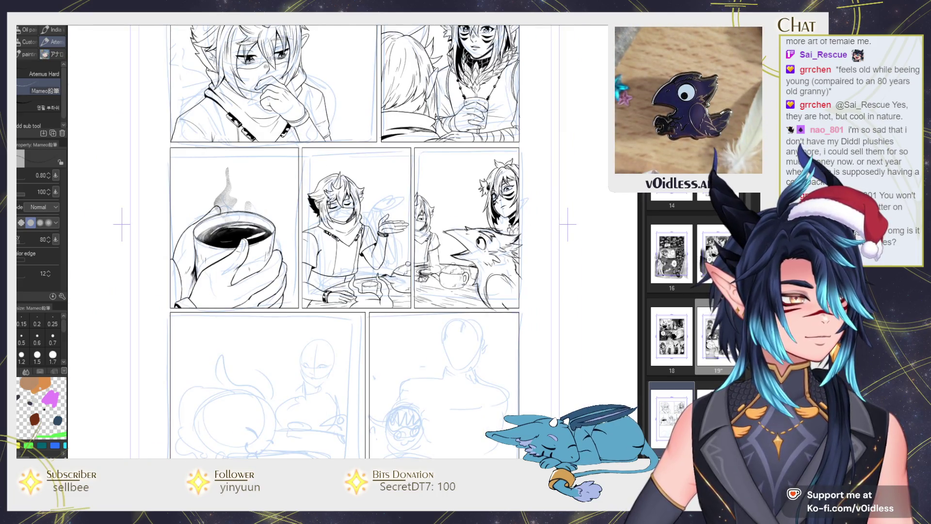
Mirror the page view and use undo and redo to restore the inked teapot and cup.
key(h)
key(h)
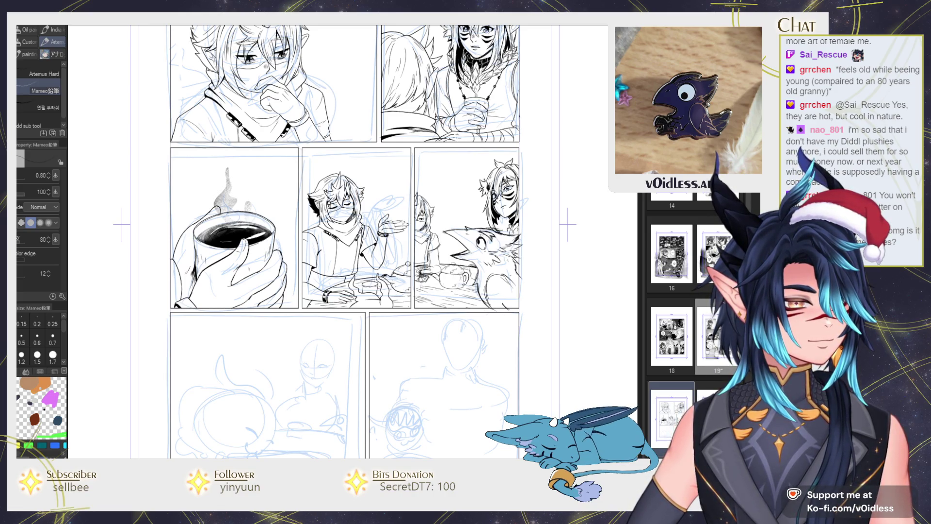
key(ctrl+z)
key(ctrl+z)
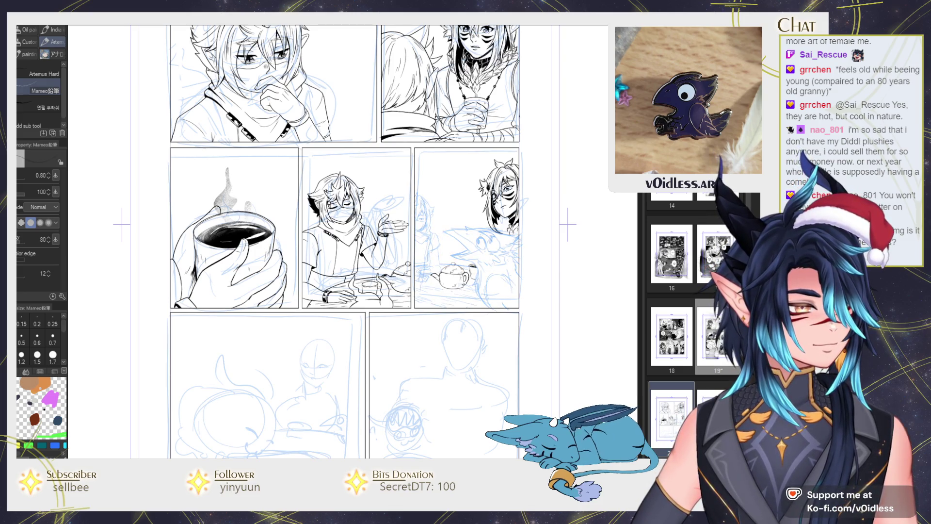
key(ctrl+z)
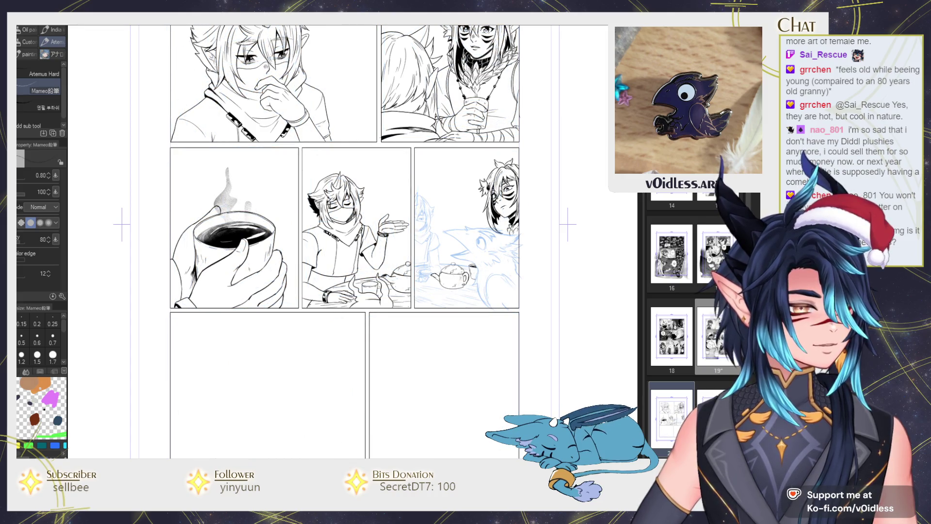
key(ctrl+y)
scroll(471, 276, up, 8)
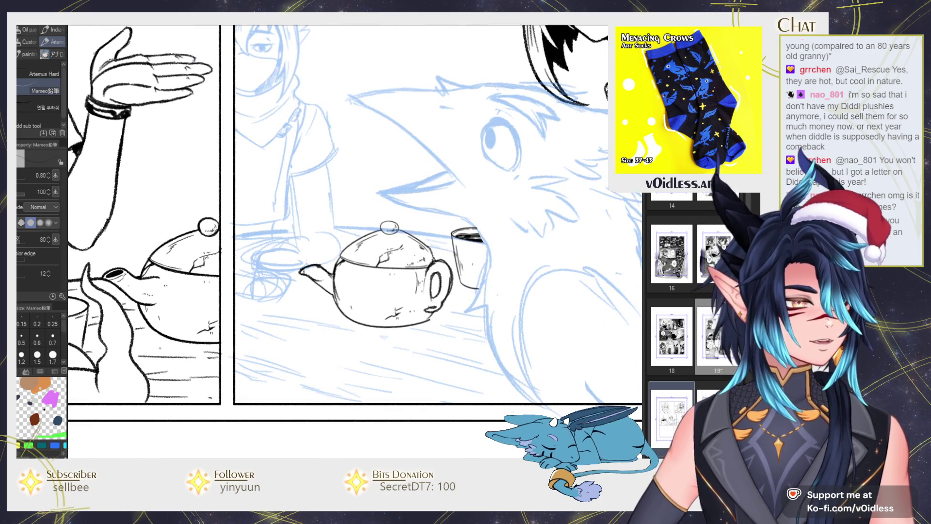
Toggle the sketch layer's Layer Color to grey and back to light blue.
key(ctrl+shift+c)
key(ctrl+shift+c)
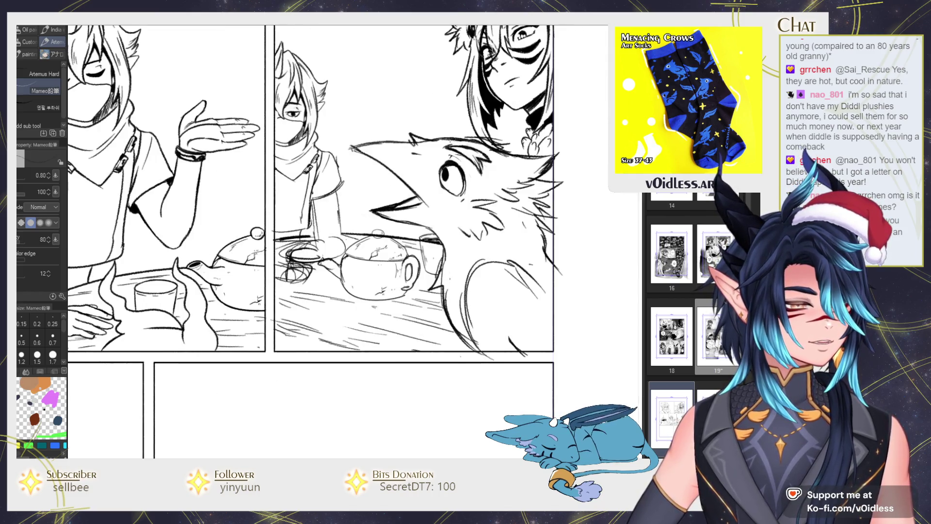
key(ctrl+shift+c)
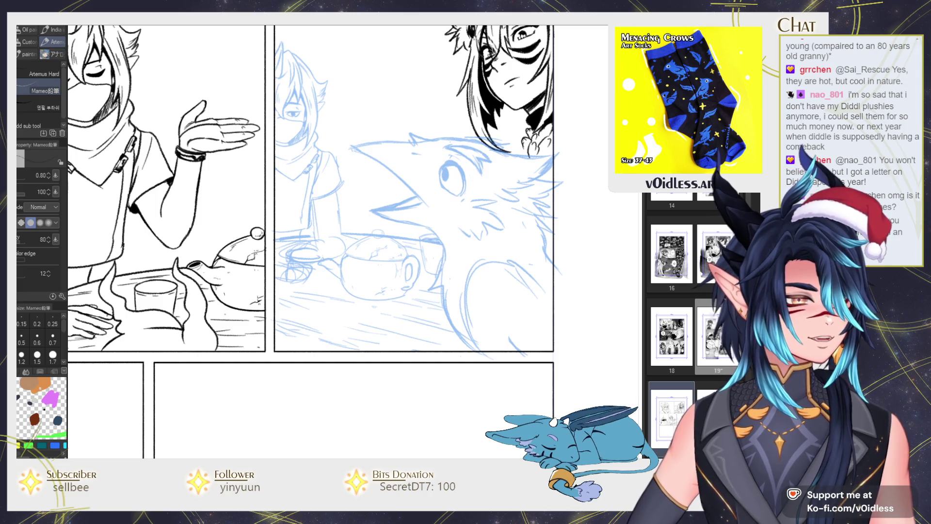
scroll(348, 267, up, 2)
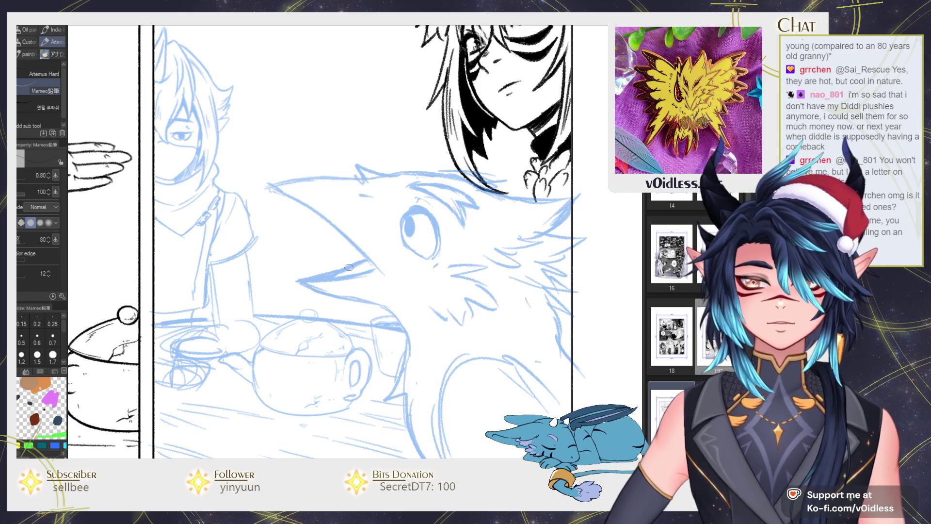
Ink the bird's upper beak edge and a nostril dash on the beak.
key(minus)
mouse_move(321, 190)
mouse_down()
mouse_move(318, 243)
mouse_move(378, 248)
mouse_up()
key(ctrl+z)
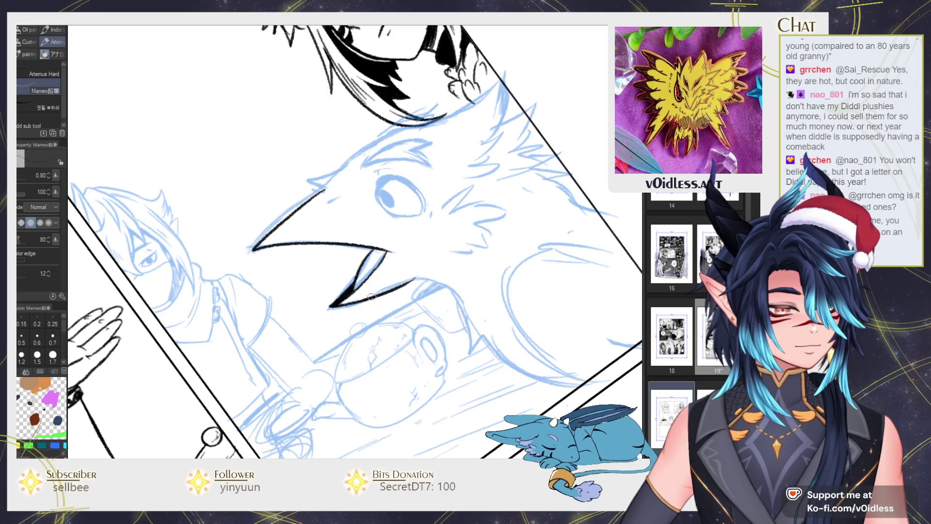
drag(321, 205, 333, 200)
key(plus)
mouse_move(350, 158)
mouse_down()
mouse_move(321, 190)
mouse_move(334, 198)
mouse_move(275, 268)
mouse_move(337, 202)
mouse_up()
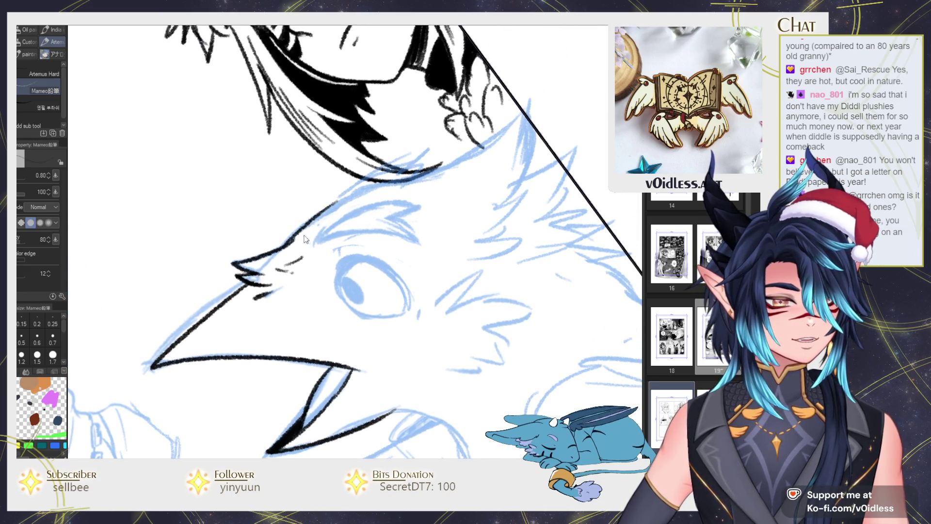
mouse_move(289, 241)
mouse_down()
mouse_move(419, 155)
mouse_move(366, 194)
mouse_up()
Ink the brow line above the bird's eye and the line left of the eye.
drag(320, 232, 436, 197)
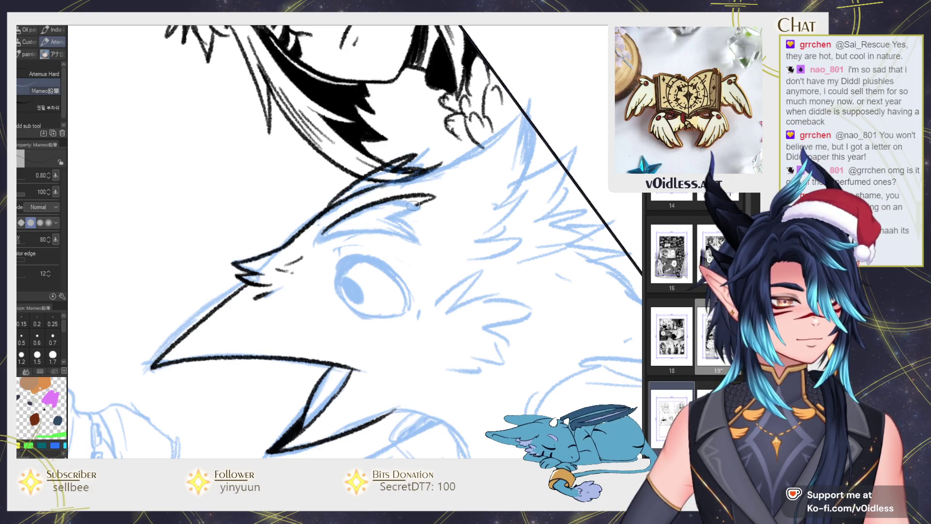
key(ctrl+z)
drag(320, 231, 406, 207)
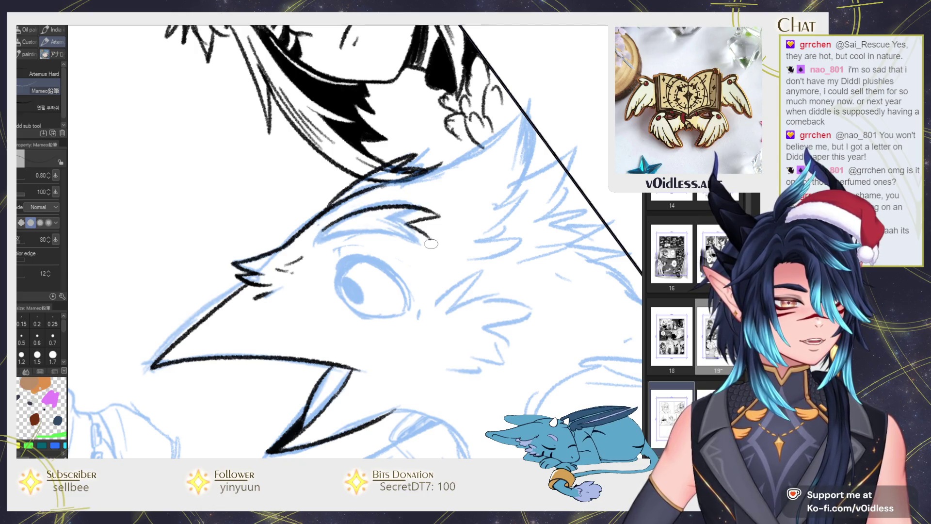
mouse_move(432, 244)
mouse_down()
mouse_move(354, 197)
mouse_move(415, 174)
mouse_move(381, 182)
mouse_move(395, 170)
mouse_move(364, 191)
mouse_up()
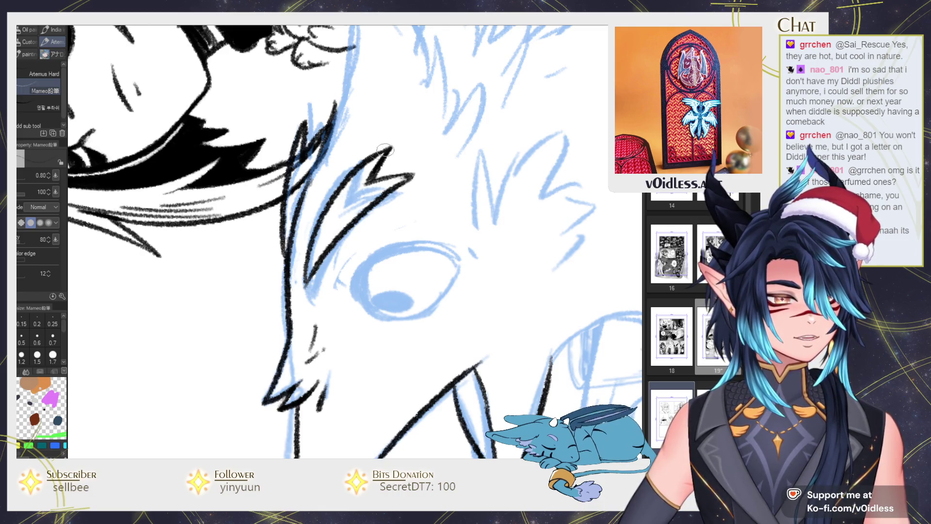
drag(310, 273, 335, 200)
drag(322, 255, 342, 196)
Add hatching along the upper beak line and a small mark above the eye.
drag(335, 233, 275, 217)
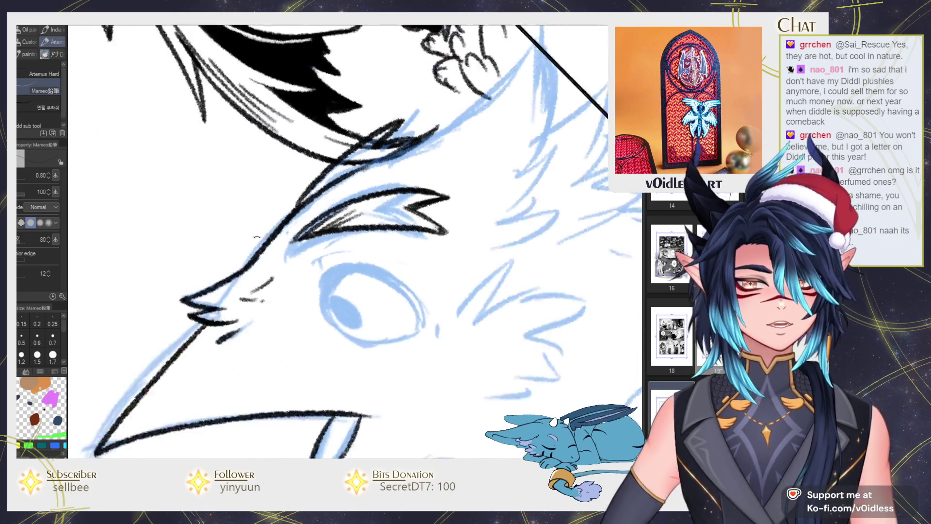
scroll(274, 218, up, 2)
mouse_move(305, 249)
mouse_down()
mouse_move(398, 204)
mouse_move(436, 206)
mouse_up()
mouse_move(410, 306)
mouse_down()
mouse_move(397, 250)
mouse_move(410, 240)
mouse_up()
scroll(378, 252, up, 2)
mouse_move(326, 206)
mouse_down()
mouse_move(327, 219)
mouse_move(340, 204)
mouse_up()
Mirror the canvas, ink the outline around the bird's eye, and fill a solid black pupil.
scroll(379, 254, down, 1)
key(h)
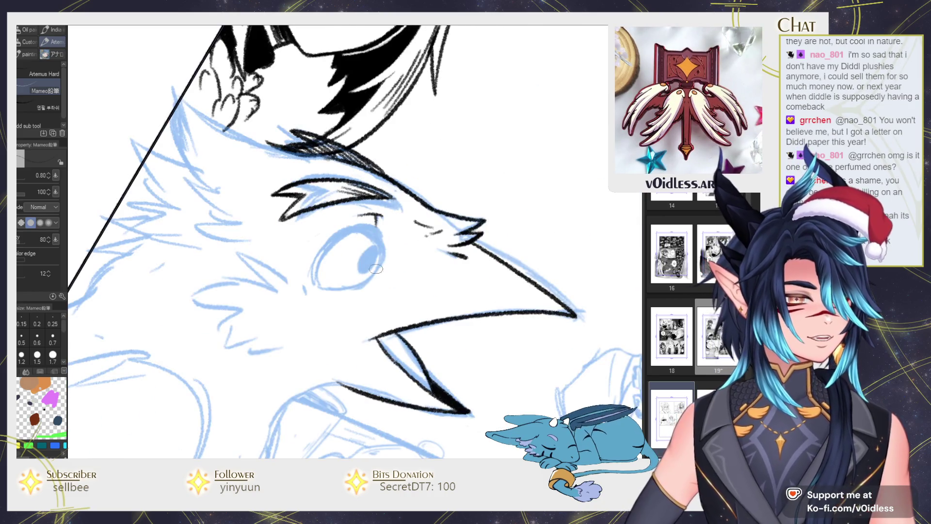
scroll(364, 290, up, 1)
mouse_move(363, 290)
mouse_down()
mouse_move(318, 248)
mouse_move(383, 209)
mouse_move(393, 228)
mouse_move(316, 277)
mouse_up()
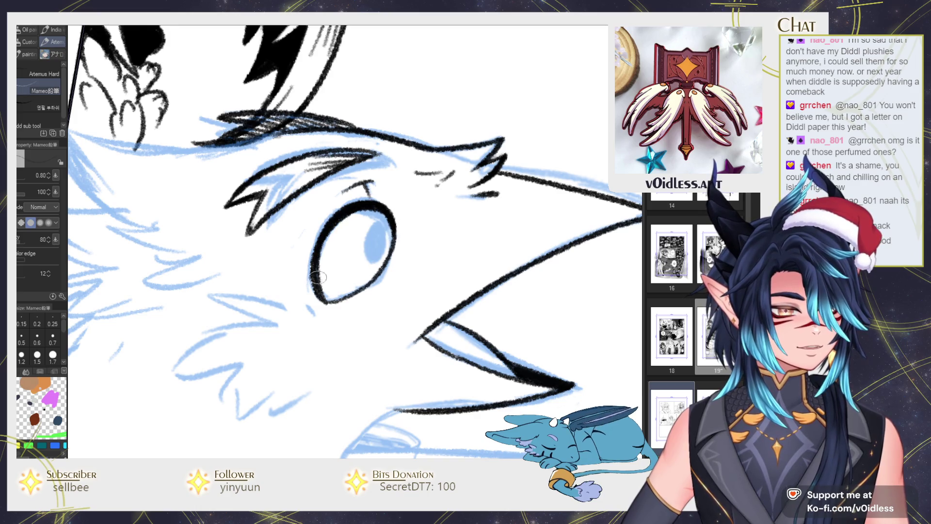
key(ctrl+z)
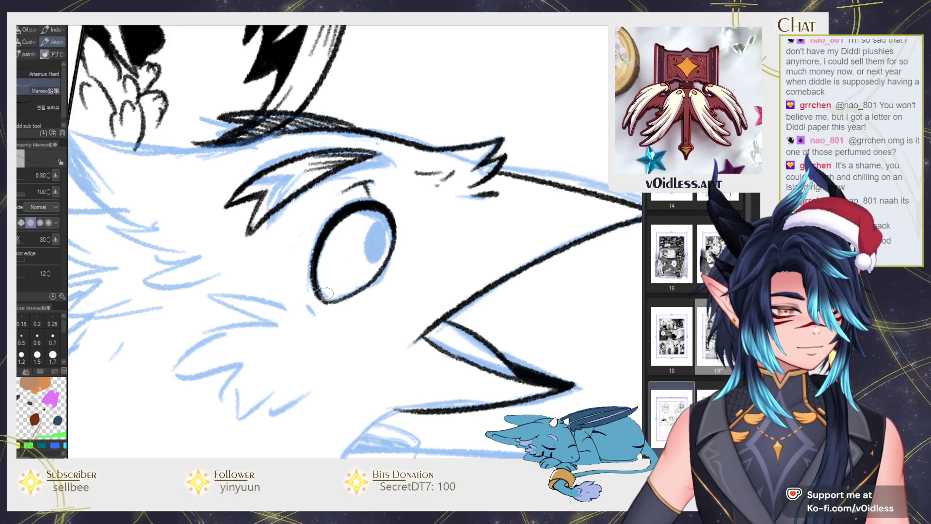
drag(377, 235, 380, 254)
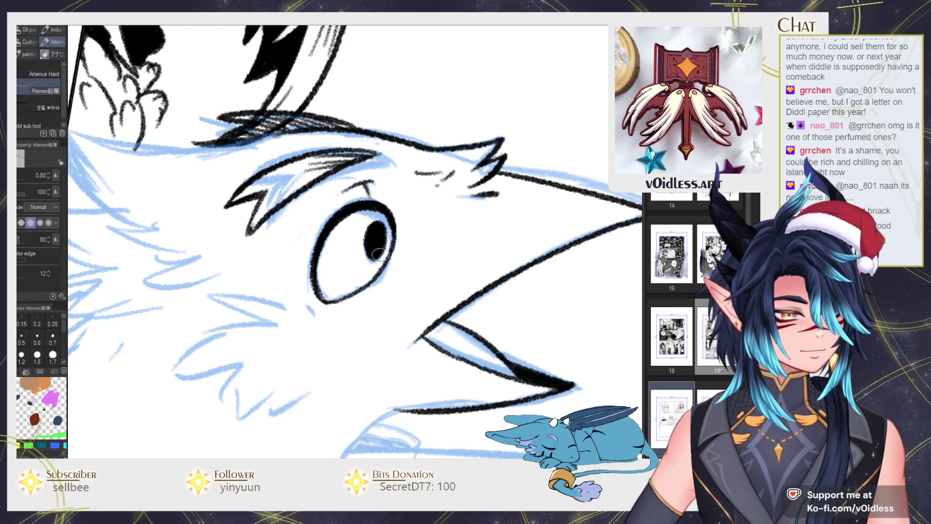
scroll(384, 228, down, 3)
scroll(426, 218, down, 2)
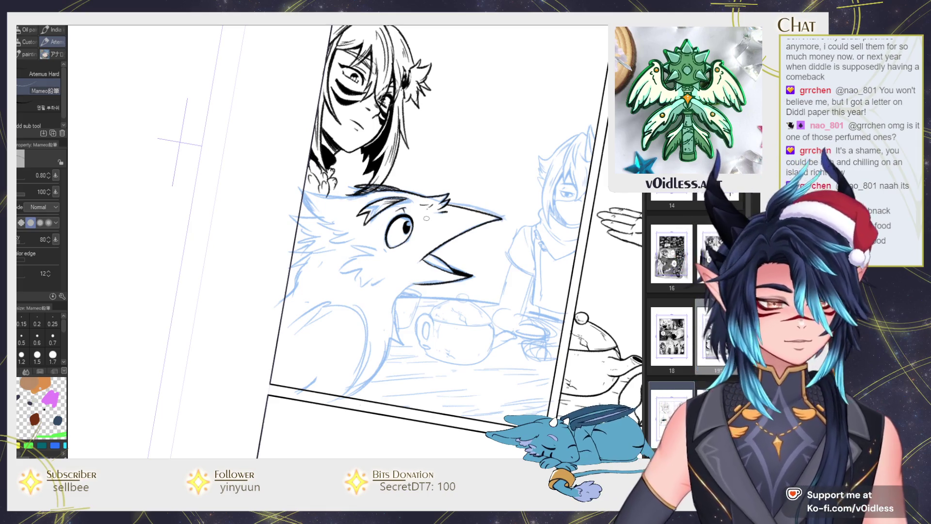
Ink the bird's lower beak line, replacing the first overly thick strokes with a thinner one.
scroll(426, 286, up, 5)
drag(491, 225, 383, 272)
mouse_move(477, 238)
mouse_down()
mouse_move(405, 264)
mouse_move(370, 312)
mouse_move(407, 377)
mouse_up()
key(ctrl+z)
key(ctrl+z)
key(h)
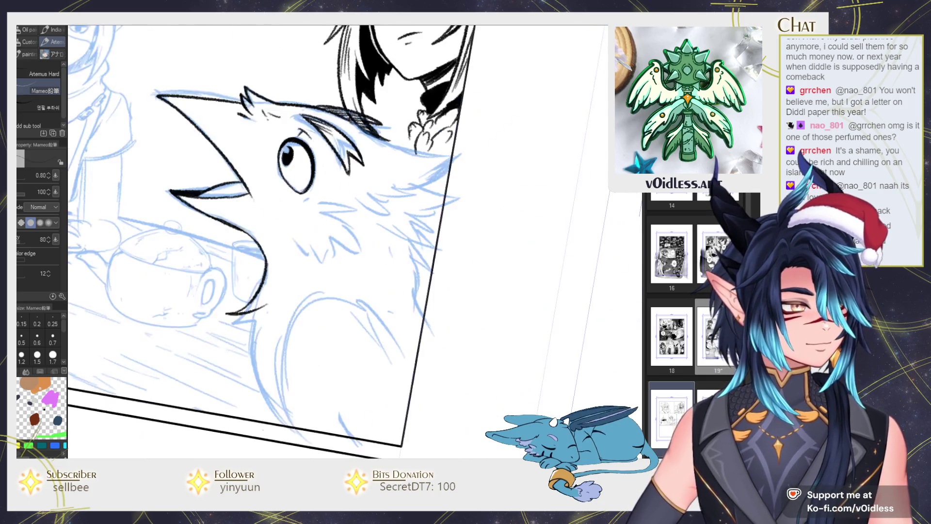
mouse_move(290, 270)
mouse_down()
mouse_move(337, 257)
mouse_move(383, 403)
mouse_up()
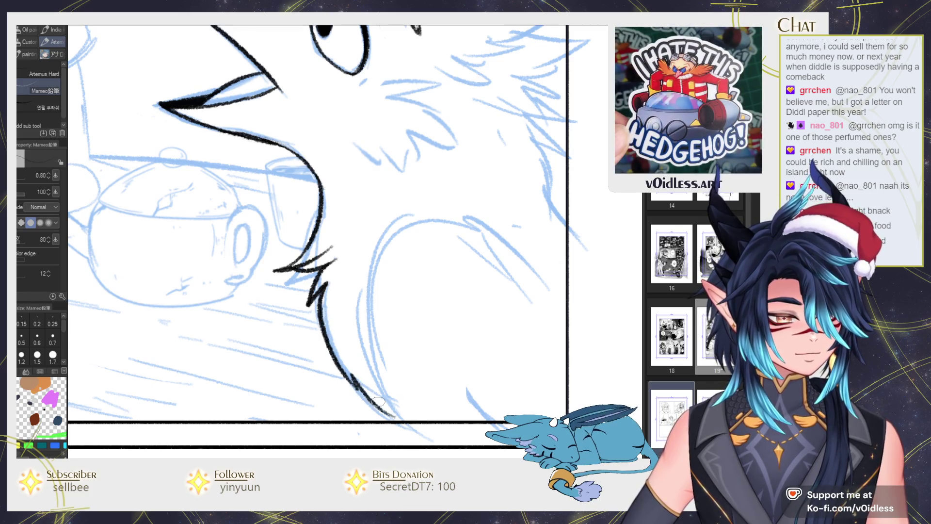
Ink the left and top-right edges of the bird's wing, redrawing the curve until it fits.
scroll(384, 402, down, 1)
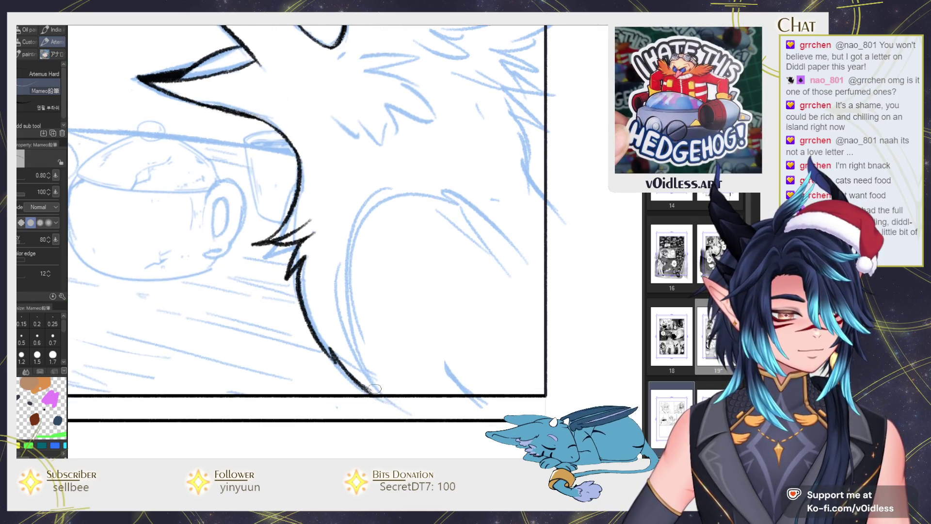
mouse_move(385, 390)
mouse_down()
mouse_move(380, 191)
mouse_move(368, 380)
mouse_up()
key(ctrl+z)
drag(399, 189, 553, 339)
key(ctrl+z)
mouse_move(412, 188)
mouse_down()
mouse_move(560, 337)
mouse_move(562, 358)
mouse_up()
Erase the wing curve's overhang past the panel border.
key(e)
key(p)
scroll(373, 340, down, 1)
scroll(374, 303, down, 1)
scroll(374, 302, down, 1)
scroll(374, 302, up, 1)
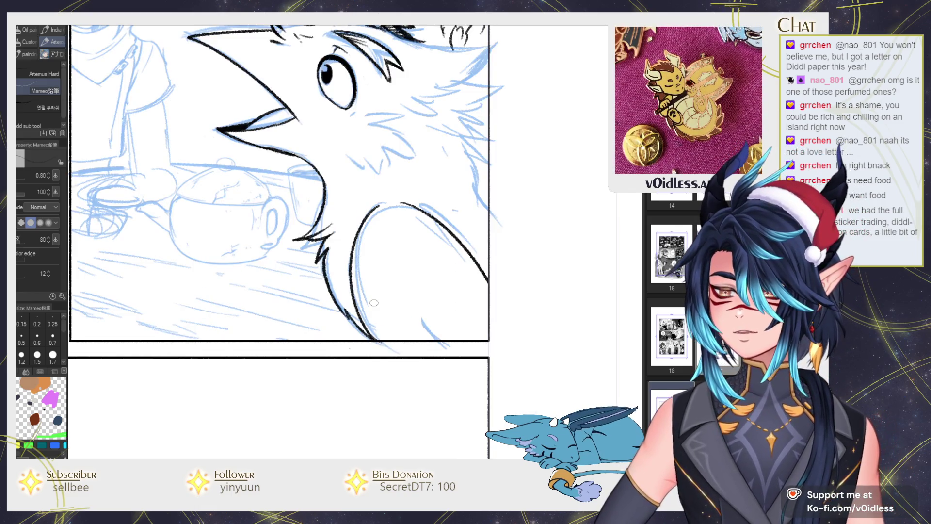
drag(373, 302, 417, 353)
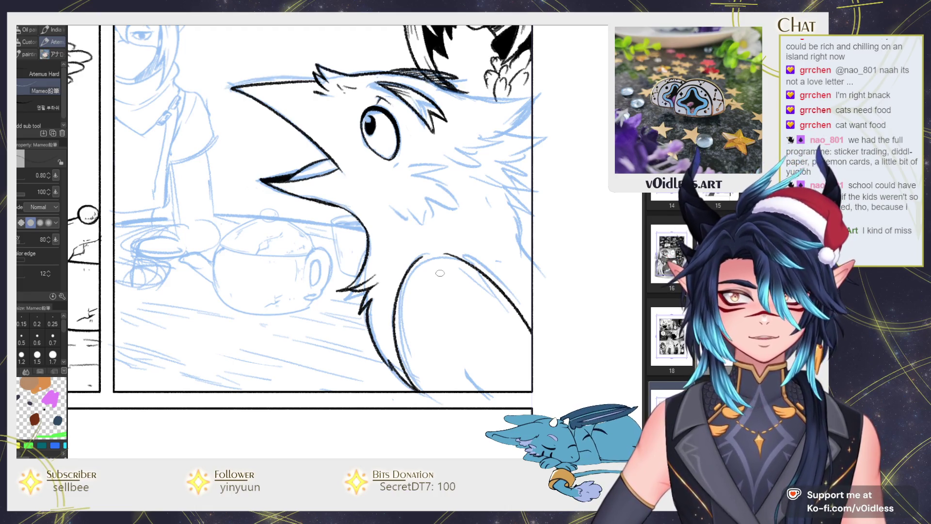
Ink a diagonal line and the fur tuft by the crow's eye, erasing and redrawing the tuft.
scroll(387, 229, up, 2)
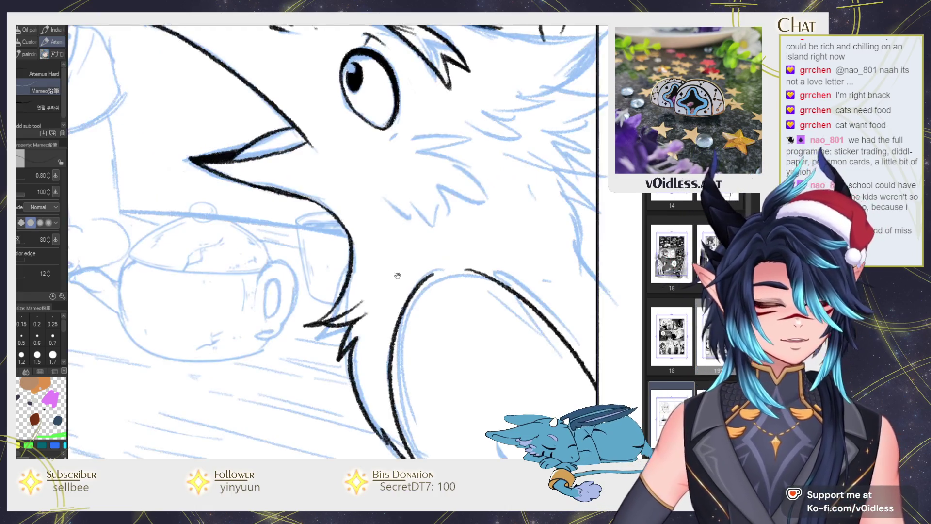
scroll(368, 209, up, 3)
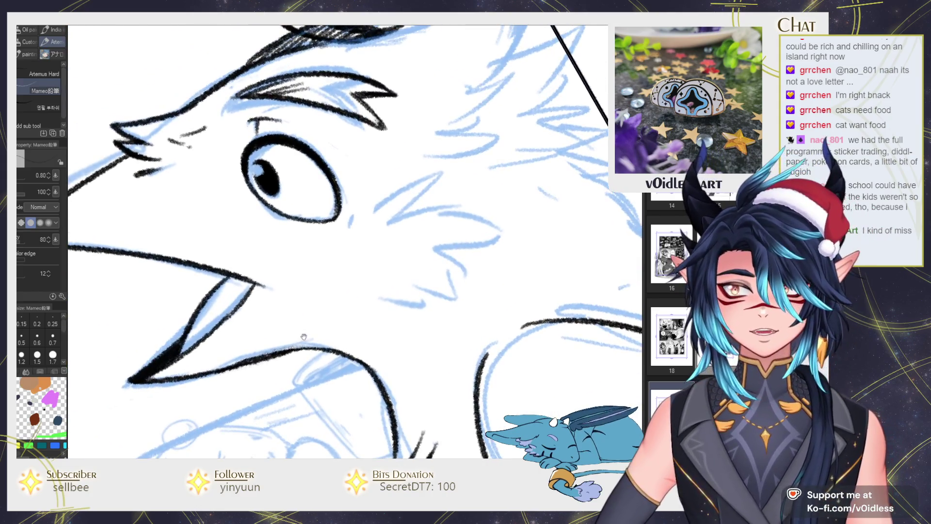
mouse_move(330, 246)
mouse_down()
mouse_move(392, 194)
mouse_move(425, 247)
mouse_up()
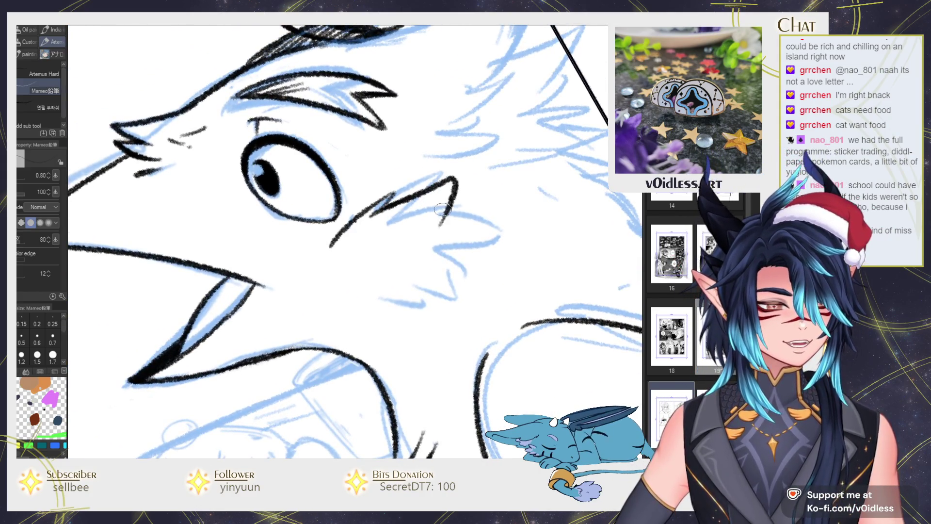
key(e)
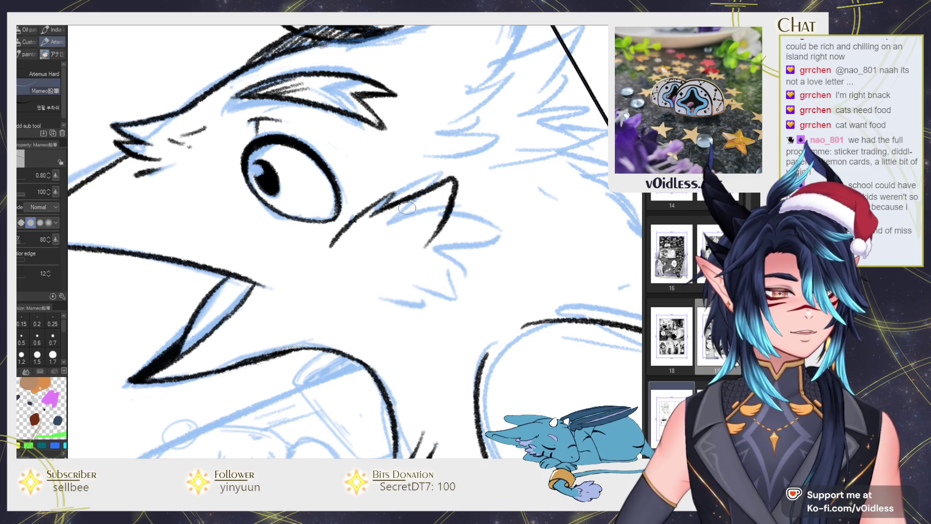
drag(452, 181, 432, 223)
key(p)
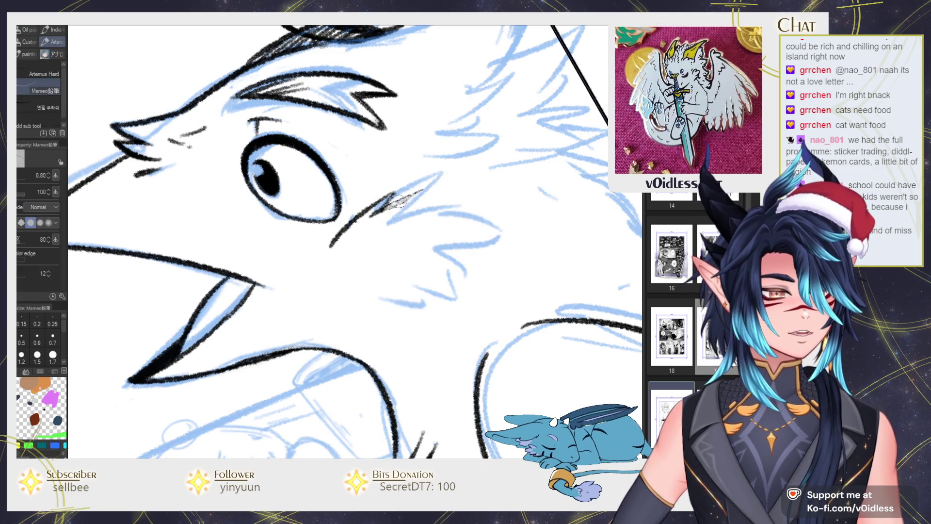
mouse_move(371, 213)
mouse_down()
mouse_move(465, 184)
mouse_move(416, 236)
mouse_move(495, 240)
mouse_move(436, 265)
mouse_move(480, 286)
mouse_up()
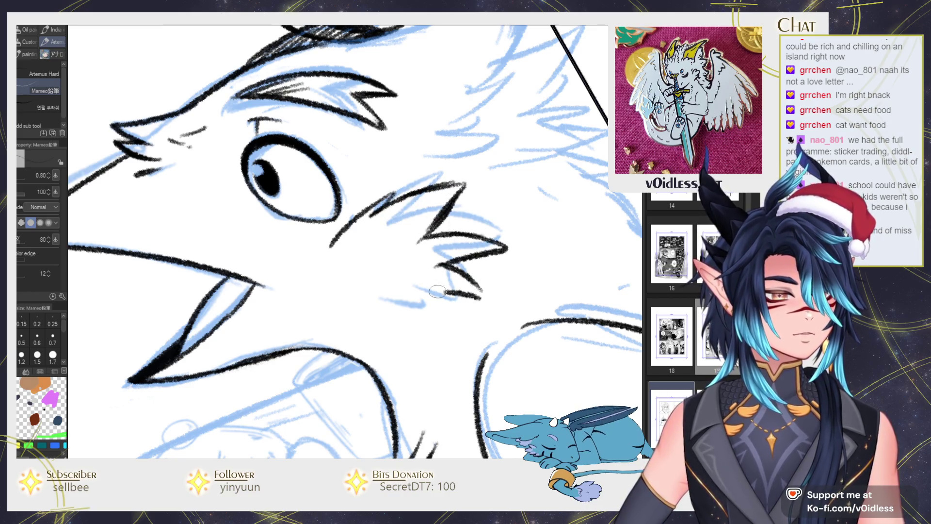
Add zigzag fur tufts and strokes around the crow's cheek.
drag(422, 291, 480, 297)
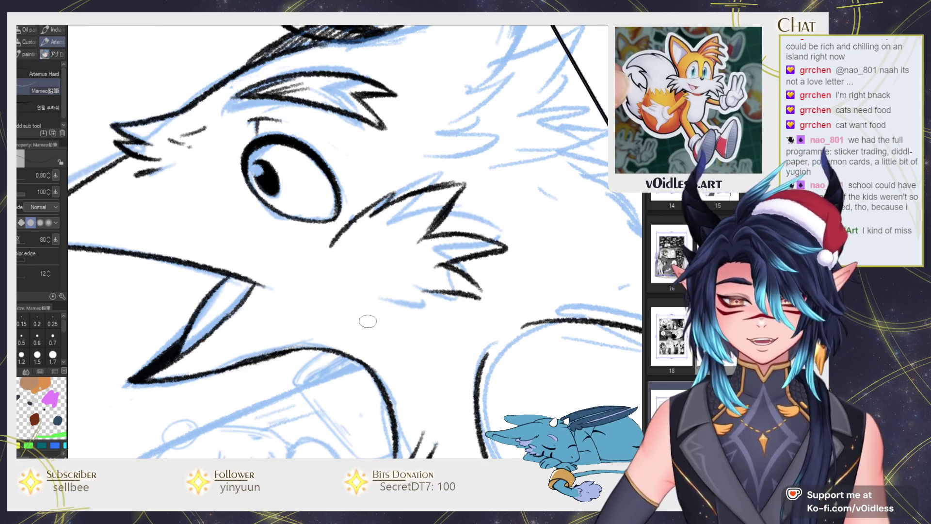
drag(355, 297, 421, 310)
drag(341, 246, 397, 221)
drag(351, 243, 450, 238)
drag(376, 259, 414, 242)
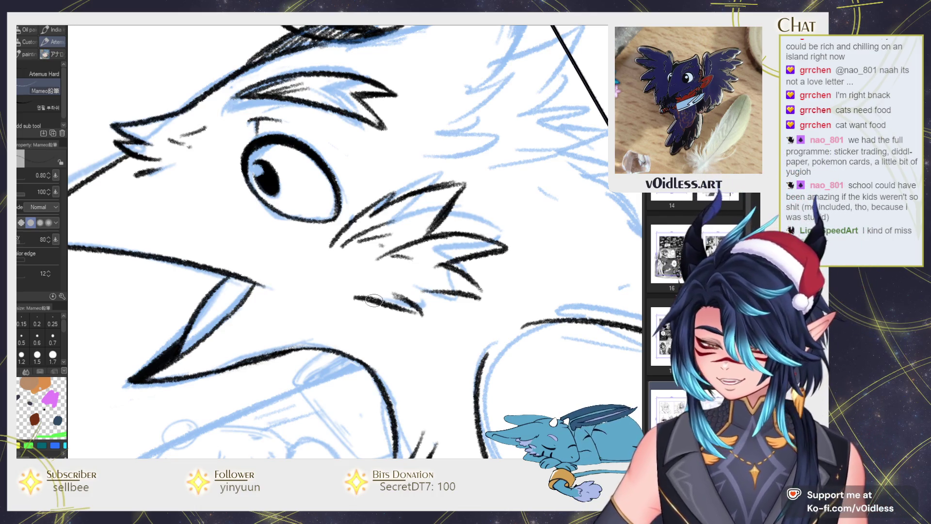
Redraw the crow's lower beak line from its corner.
drag(253, 314, 338, 304)
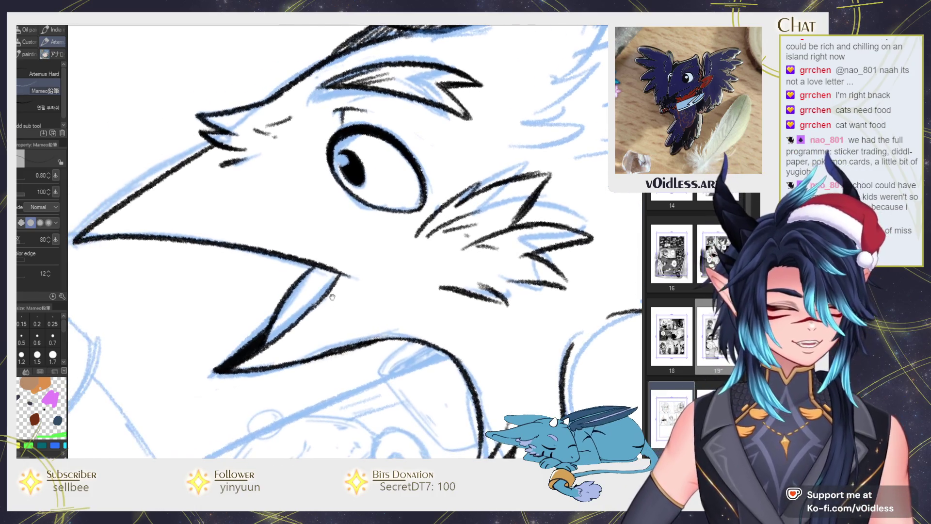
key(ctrl+z)
drag(338, 278, 265, 344)
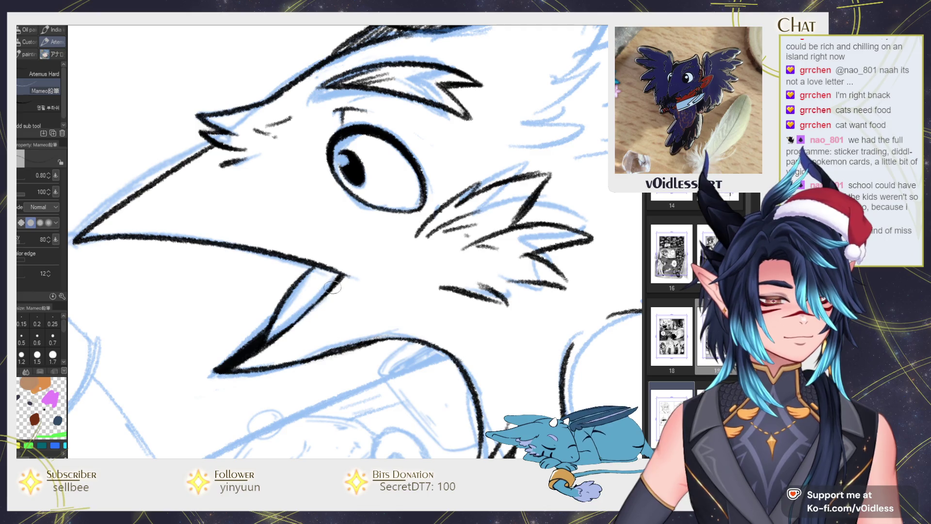
scroll(339, 279, down, 2)
scroll(362, 278, down, 3)
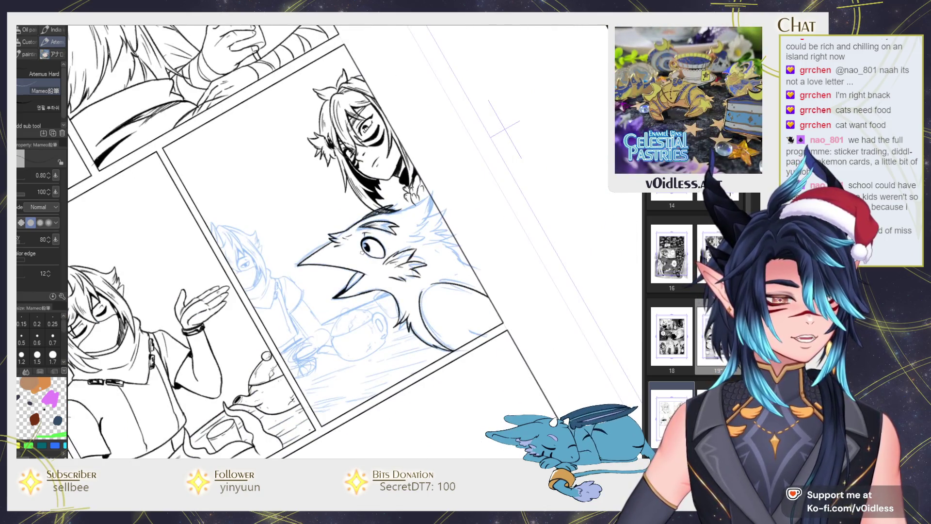
scroll(335, 245, up, 3)
scroll(333, 244, up, 3)
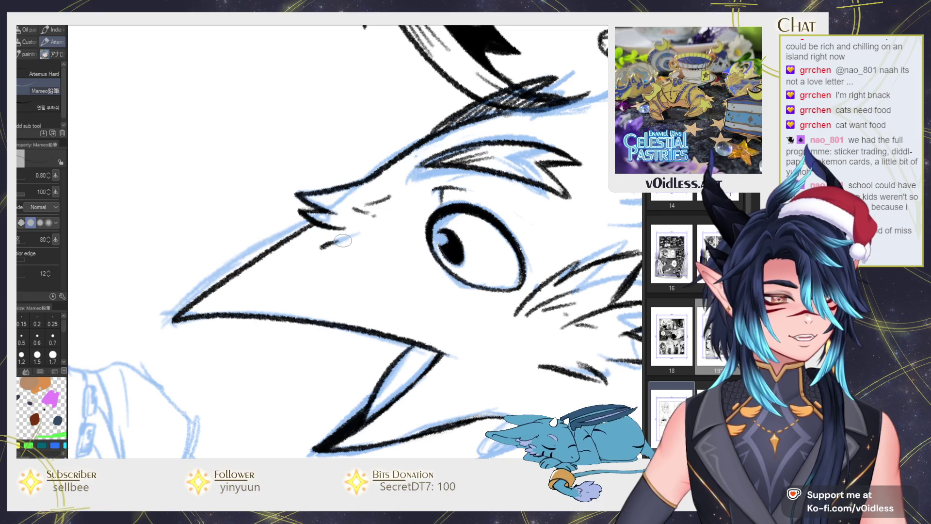
scroll(354, 248, down, 5)
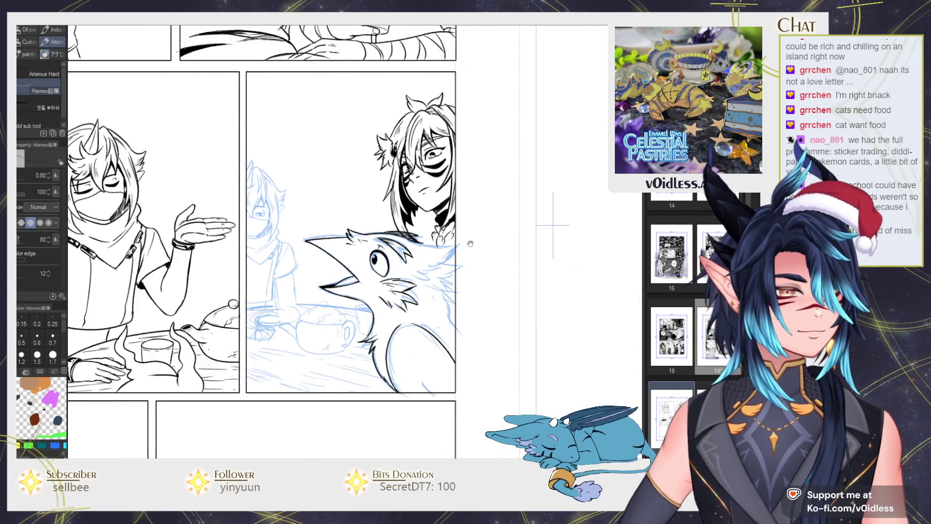
scroll(530, 197, up, 3)
scroll(337, 223, up, 3)
Ink the line along the crow's back in a tilted view, dropping the extended beak stroke.
drag(294, 214, 377, 229)
key(ctrl+z)
key(ctrl+z)
key(asciicircum)
key(asciicircum)
key(asciicircum)
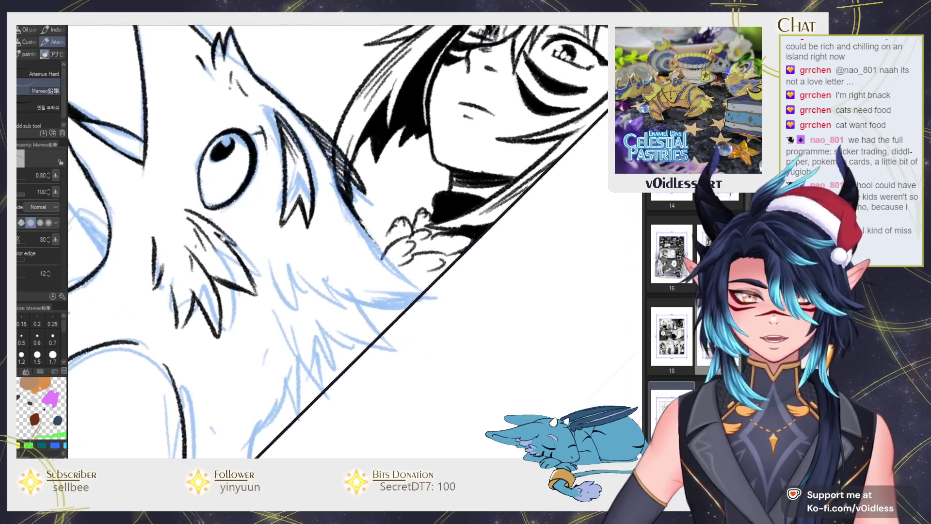
key(ctrl+z)
drag(342, 194, 400, 271)
key(minus)
key(minus)
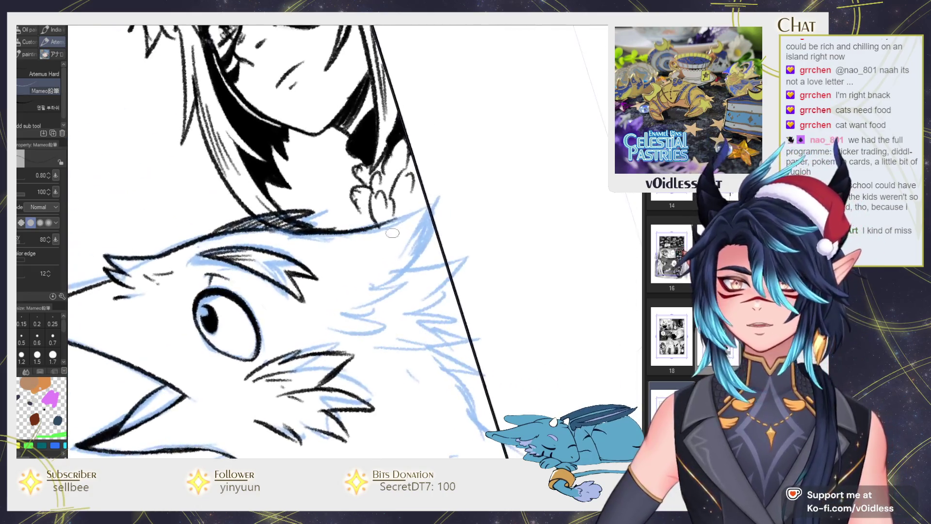
Ink the crow's head edge with a spike, plus fur strands below the head and along both cheeks.
mouse_move(433, 238)
mouse_down()
mouse_move(403, 280)
mouse_move(365, 292)
mouse_move(342, 316)
mouse_up()
drag(464, 258, 451, 280)
drag(446, 291, 389, 328)
drag(453, 315, 412, 325)
drag(459, 321, 419, 331)
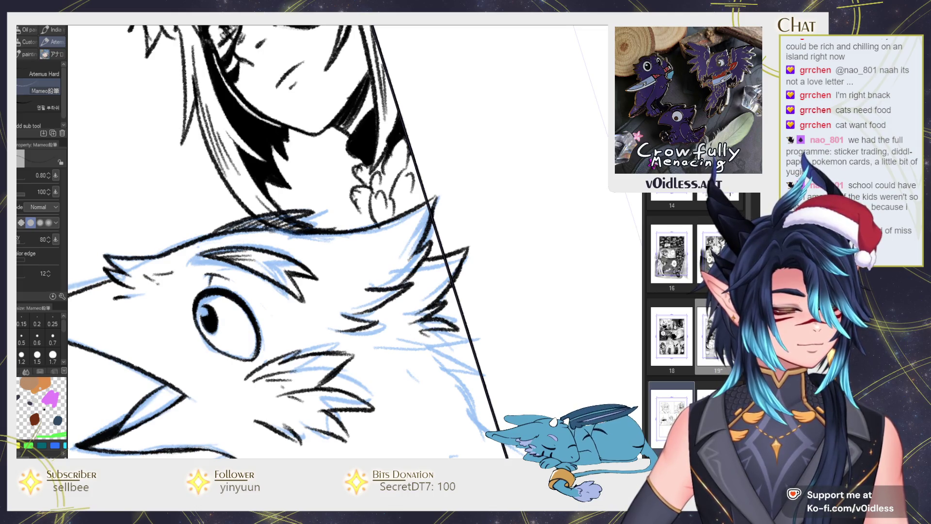
key(e)
key(p)
drag(304, 288, 272, 321)
mouse_move(332, 301)
mouse_down()
mouse_move(264, 325)
mouse_move(311, 320)
mouse_up()
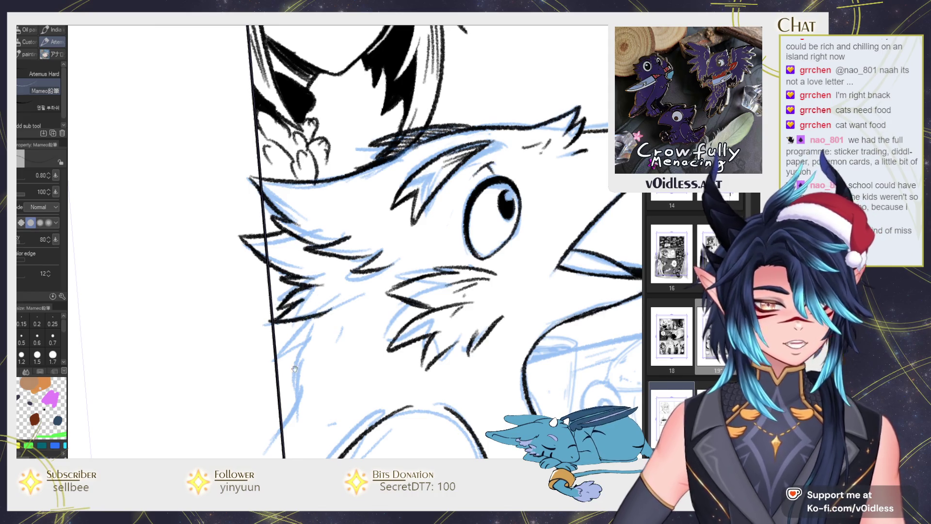
Move down to the crow's chest fur and body, tidying stray ink around it.
drag(293, 365, 303, 321)
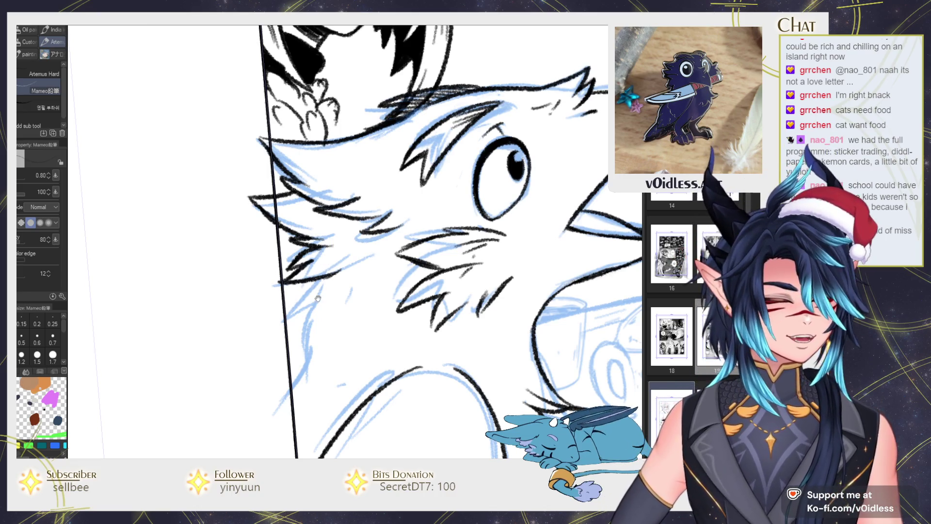
drag(318, 298, 323, 274)
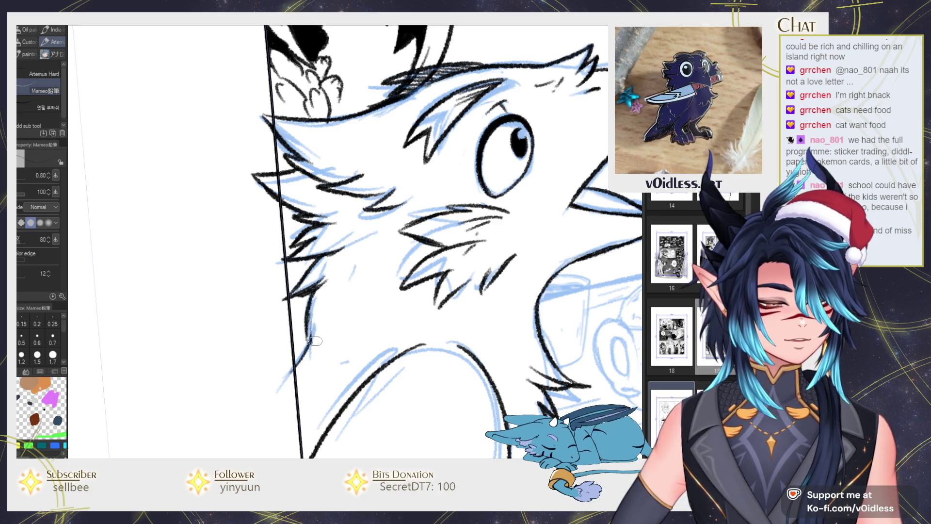
scroll(314, 334, down, 2)
key(e)
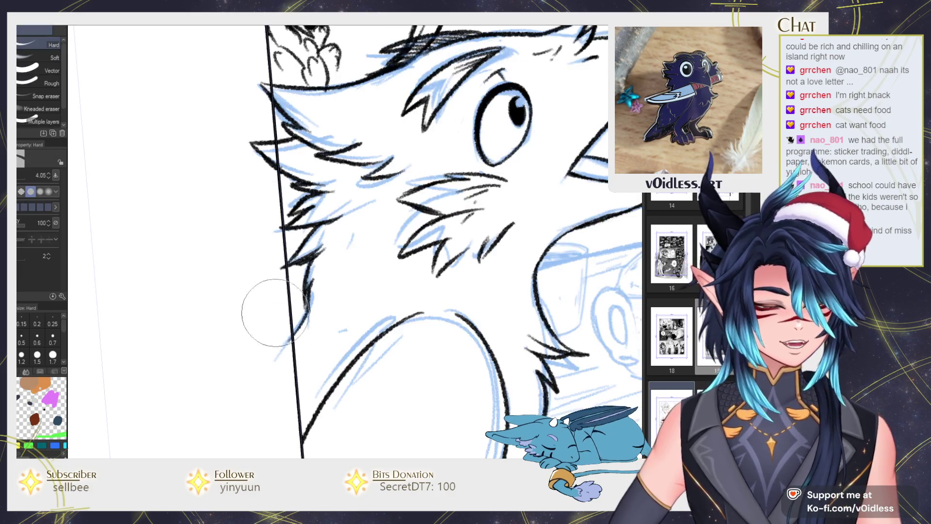
scroll(276, 242, up, 3)
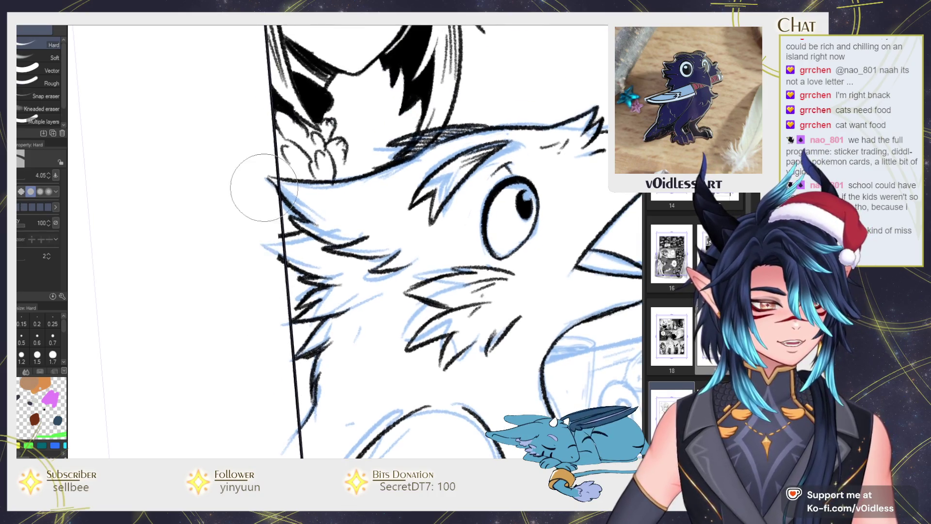
key(p)
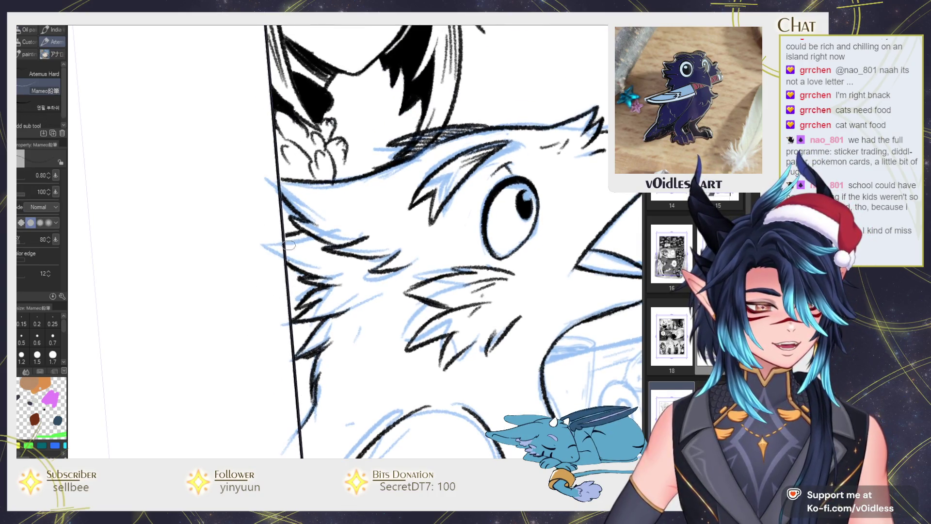
scroll(356, 177, down, 3)
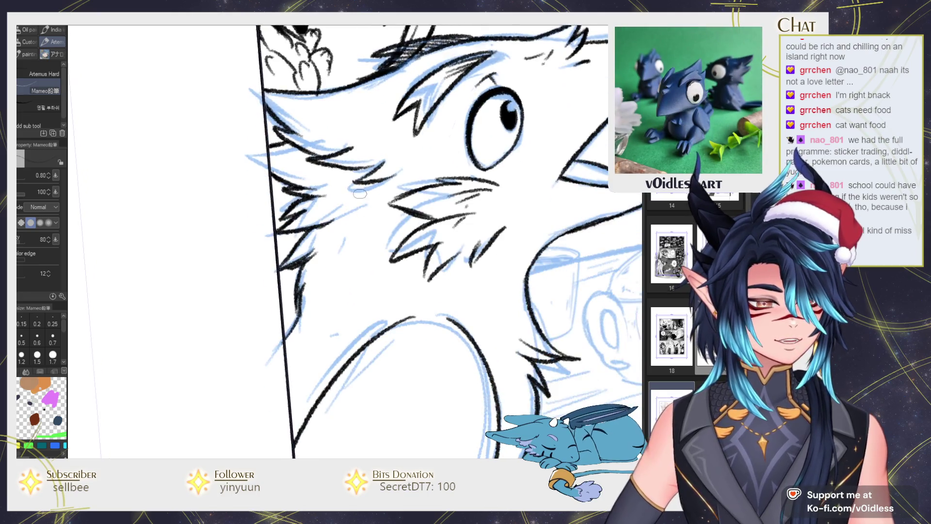
scroll(371, 301, down, 2)
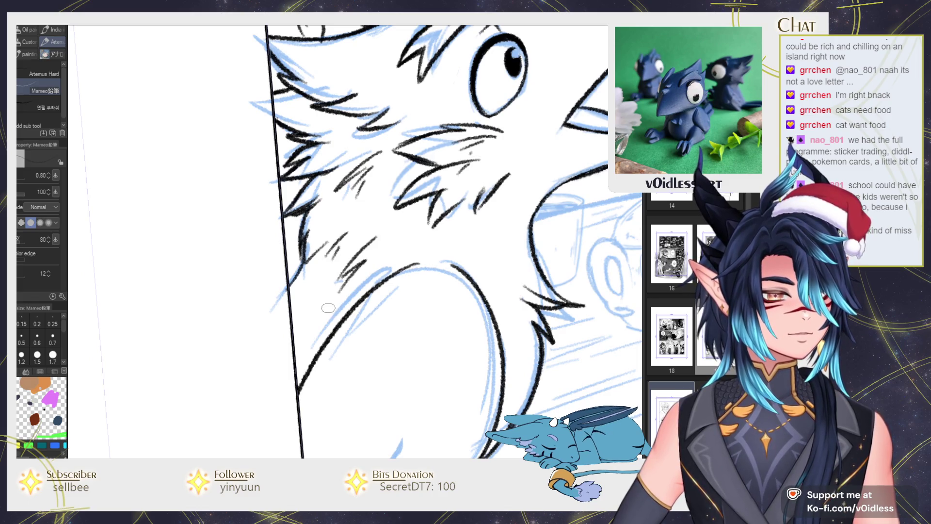
scroll(329, 308, down, 2)
scroll(268, 338, up, 2)
Ink the curve of the crow's back to the panel border, then mirror the view to check it.
key(e)
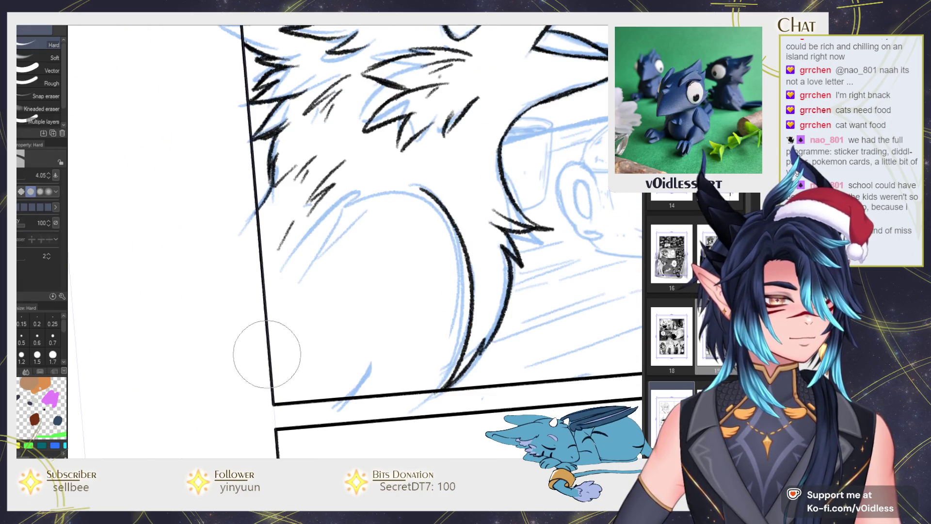
drag(370, 194, 265, 286)
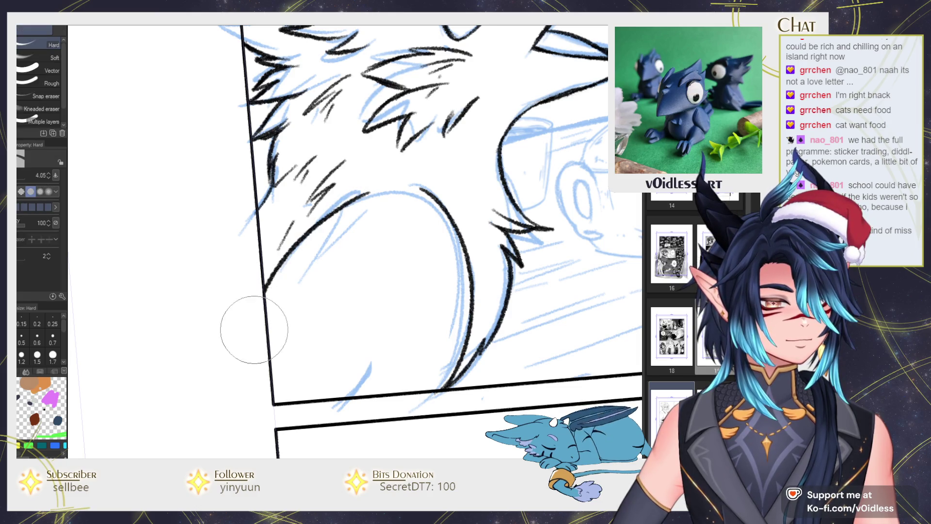
key(p)
scroll(294, 362, down, 2)
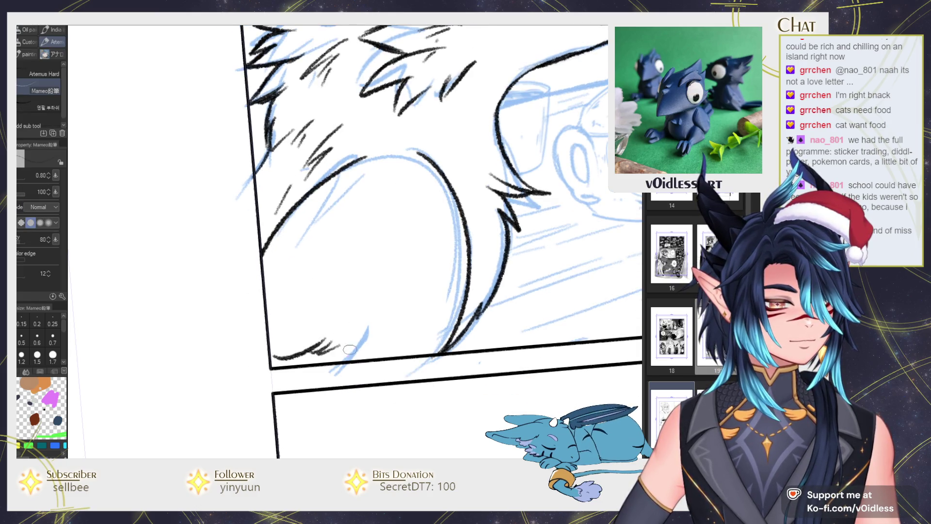
scroll(458, 268, down, 3)
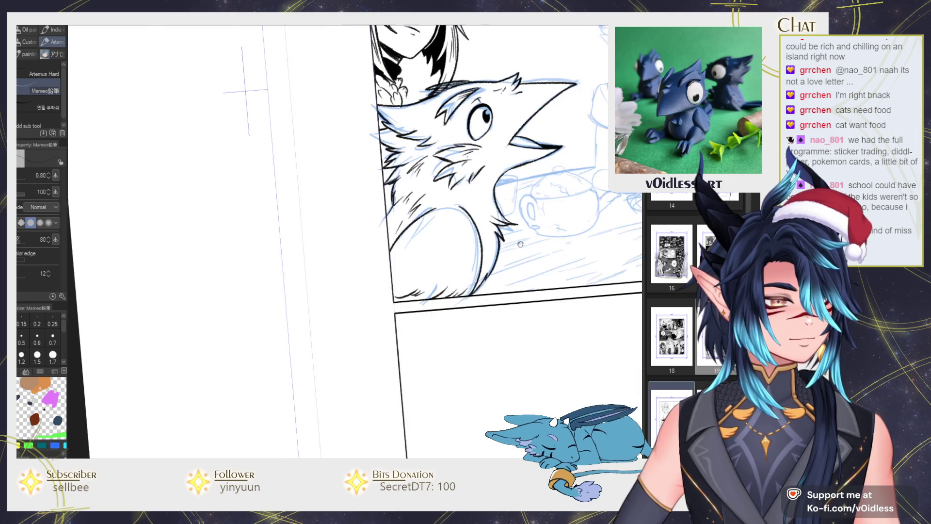
scroll(435, 286, down, 2)
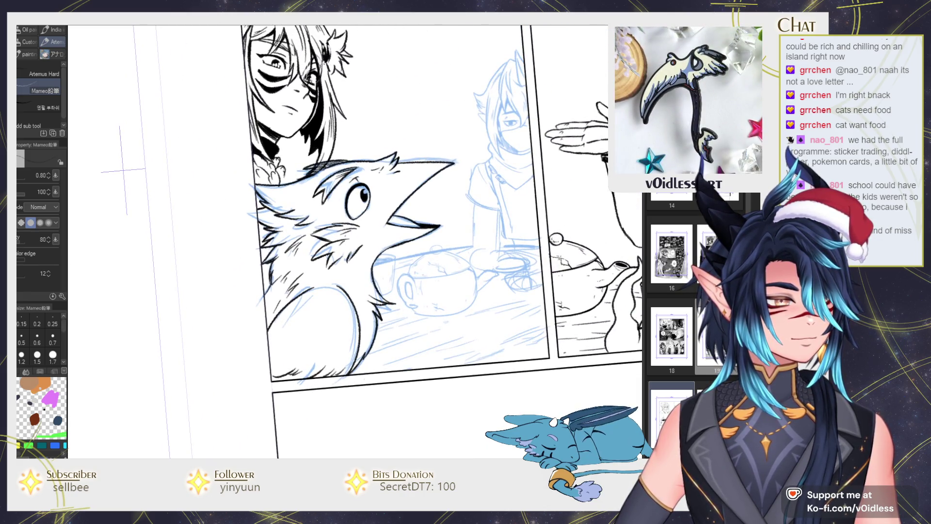
key(h)
key(ctrl+at)
scroll(323, 246, up, 2)
scroll(323, 246, up, 2)
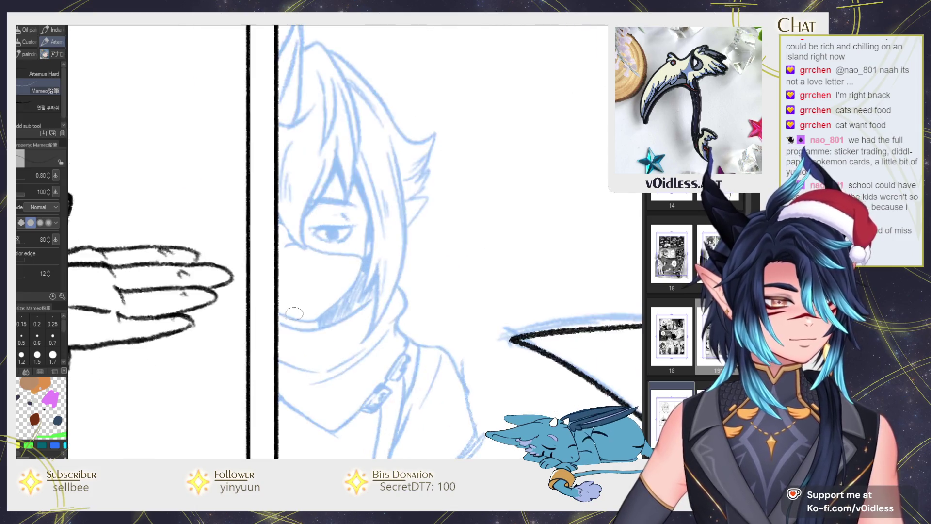
Ink the masked character's jaw line from temple to chin, then use a slightly thinner line.
scroll(324, 246, up, 2)
drag(269, 307, 423, 241)
mouse_move(439, 198)
mouse_down()
mouse_move(271, 307)
mouse_move(368, 305)
mouse_move(272, 310)
mouse_up()
mouse_move(353, 335)
mouse_down()
mouse_move(363, 312)
mouse_move(291, 305)
mouse_move(343, 316)
mouse_up()
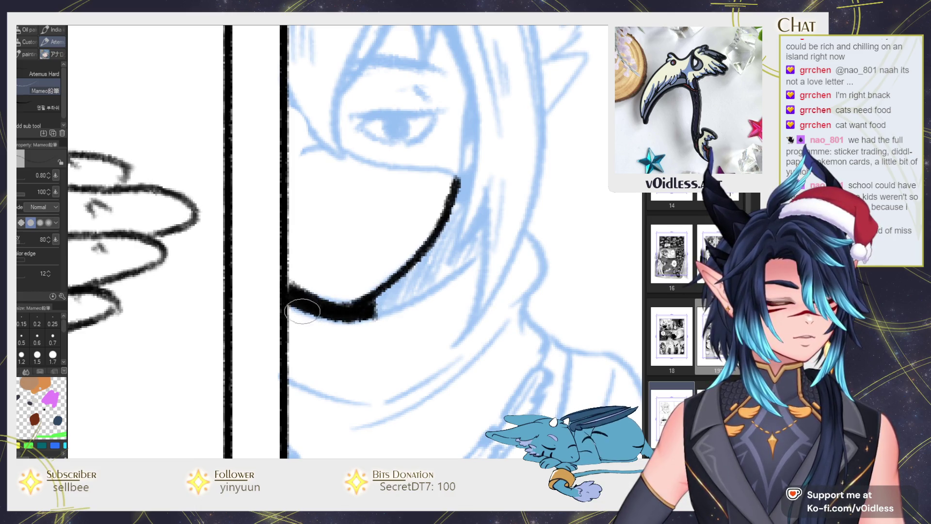
drag(374, 314, 473, 257)
drag(479, 212, 419, 305)
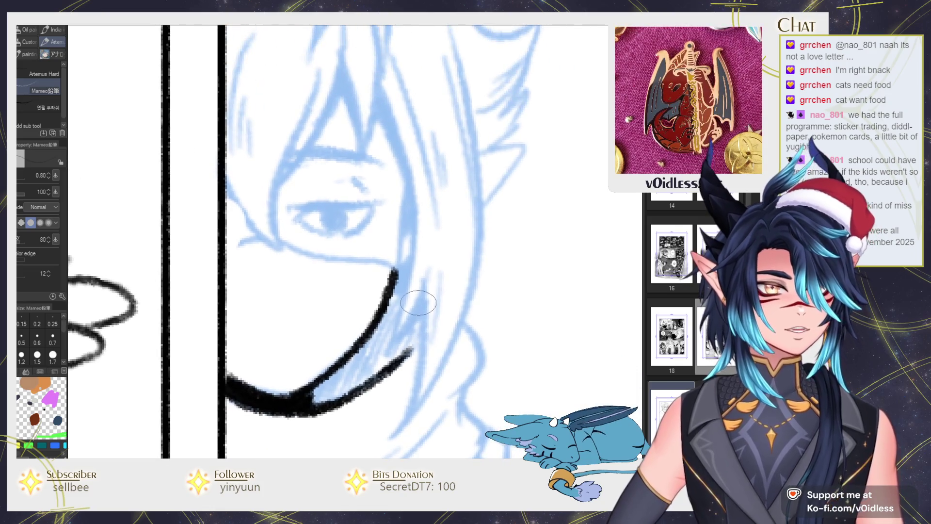
click(52, 339)
Ink a thick eyebrow across the character's brow above the eye.
mouse_move(297, 212)
mouse_down()
mouse_move(314, 224)
mouse_move(395, 220)
mouse_up()
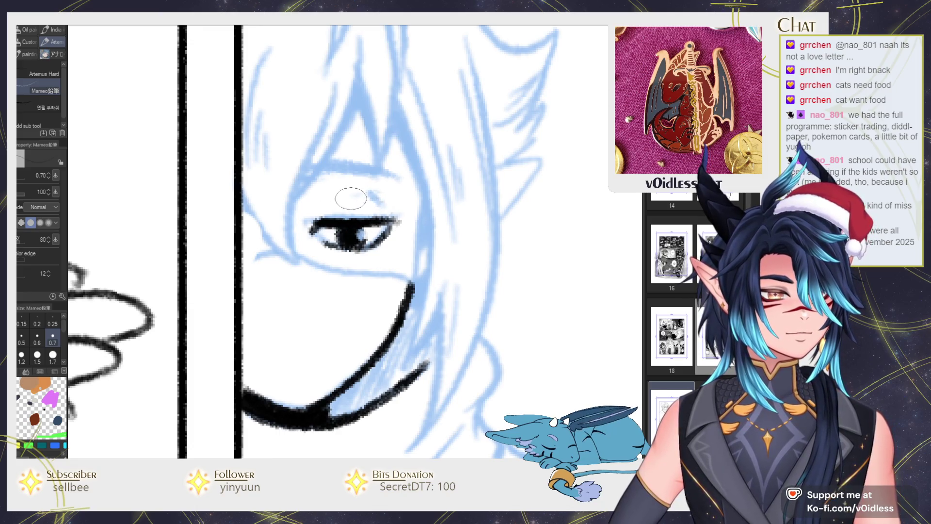
drag(294, 172, 397, 175)
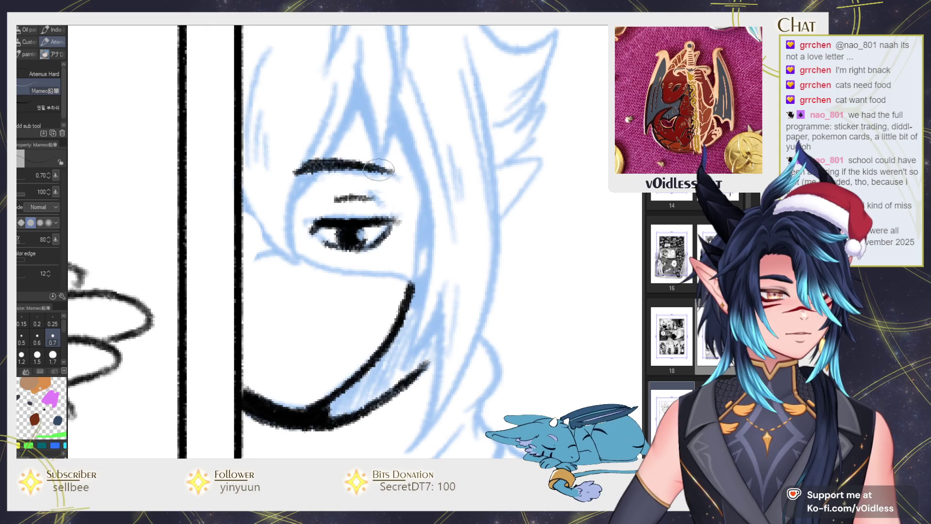
key(ctrl+z)
drag(294, 172, 388, 173)
drag(294, 172, 421, 179)
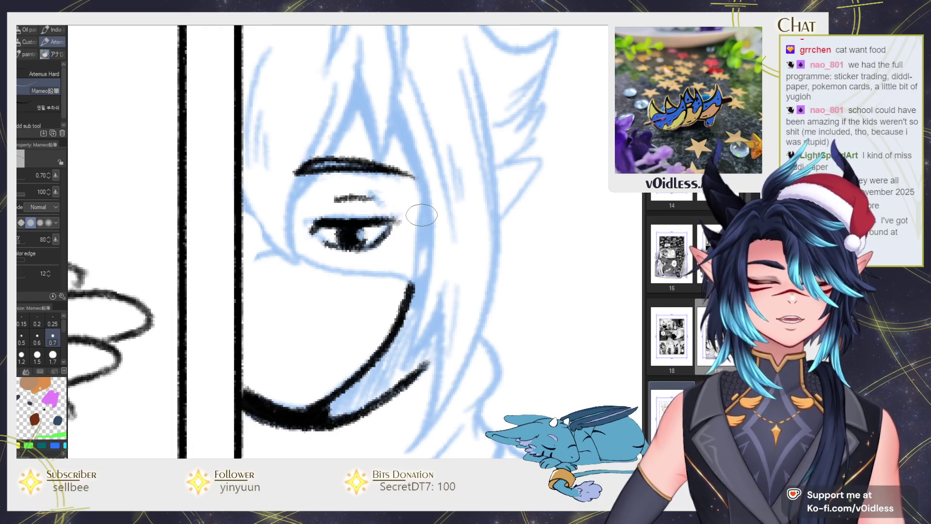
Ink the top edge of the character's mask.
scroll(422, 215, down, 2)
scroll(427, 204, down, 2)
scroll(433, 194, down, 2)
scroll(433, 194, up, 5)
scroll(433, 252, up, 1)
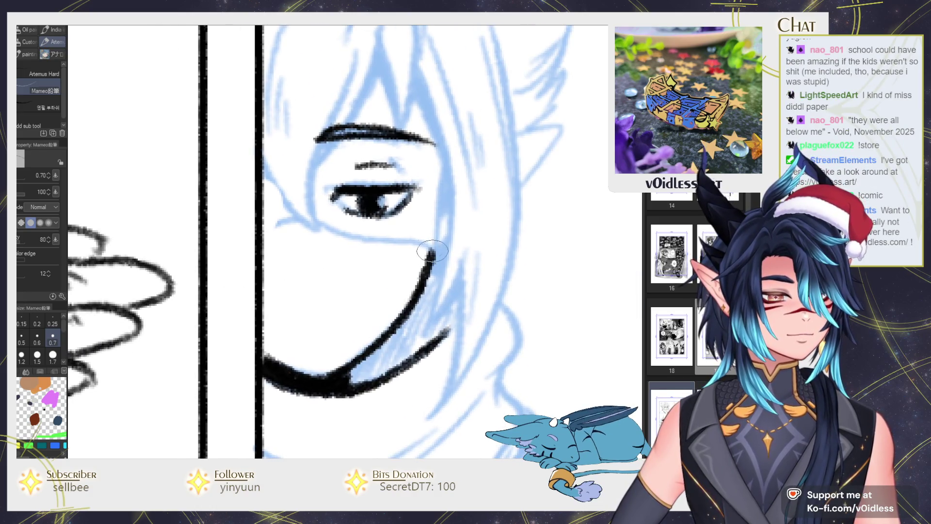
mouse_move(267, 225)
mouse_down()
mouse_move(442, 245)
mouse_move(305, 220)
mouse_up()
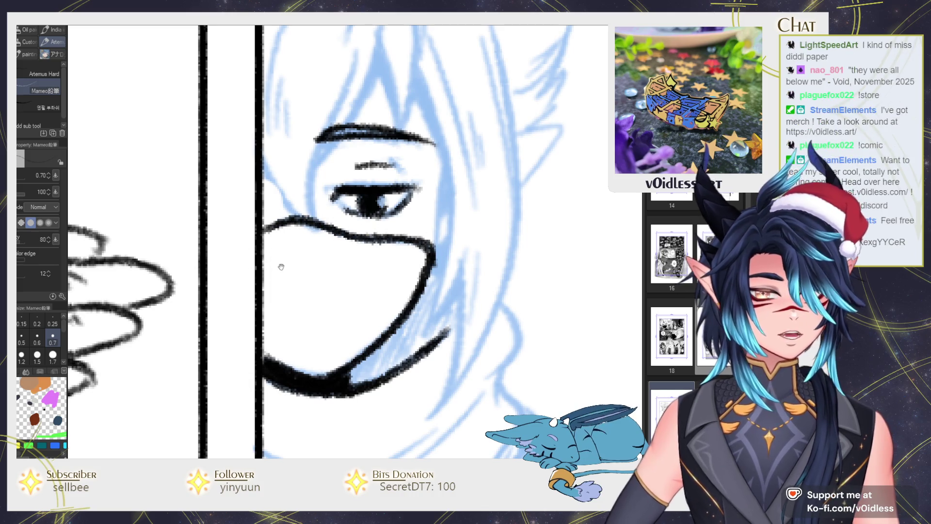
drag(249, 249, 294, 241)
Ink the character's pointed ear beside the head.
scroll(474, 186, down, 3)
scroll(473, 186, up, 2)
scroll(473, 185, up, 2)
drag(458, 199, 469, 248)
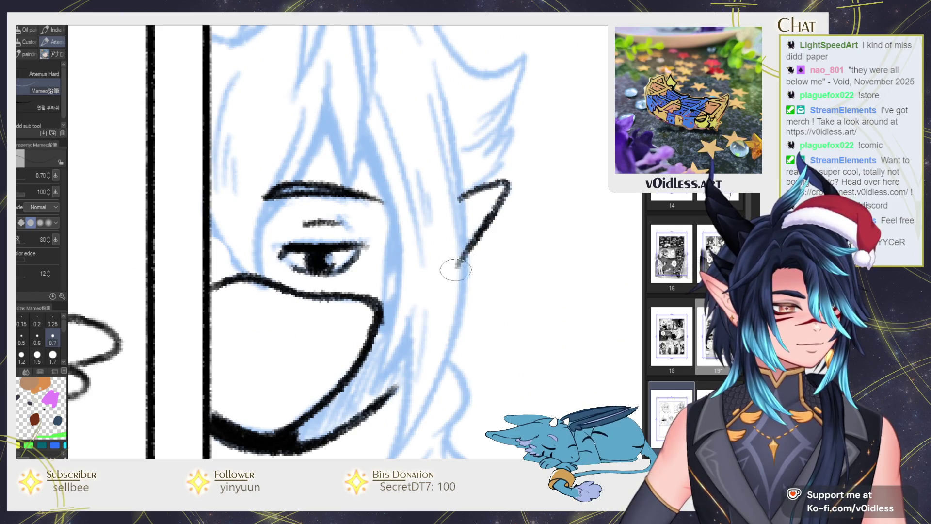
scroll(452, 314, down, 2)
scroll(409, 192, down, 1)
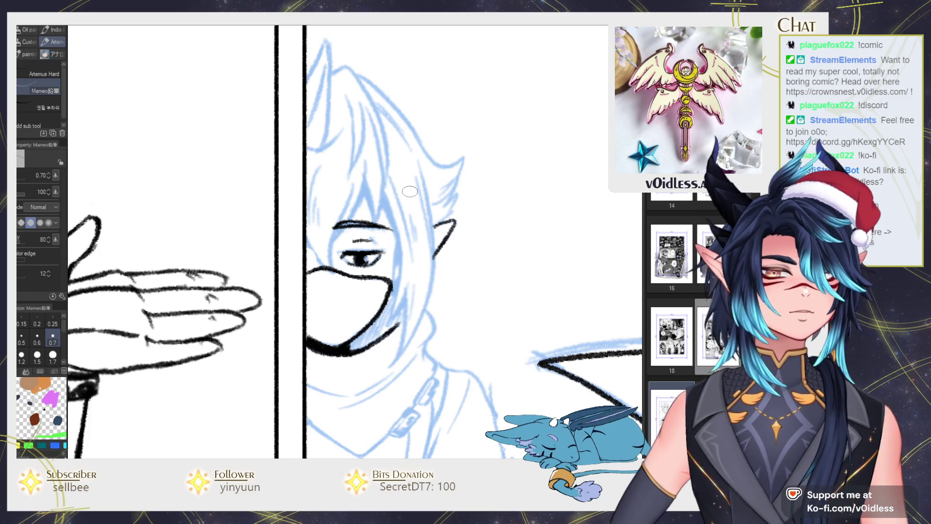
key(ctrl+plus)
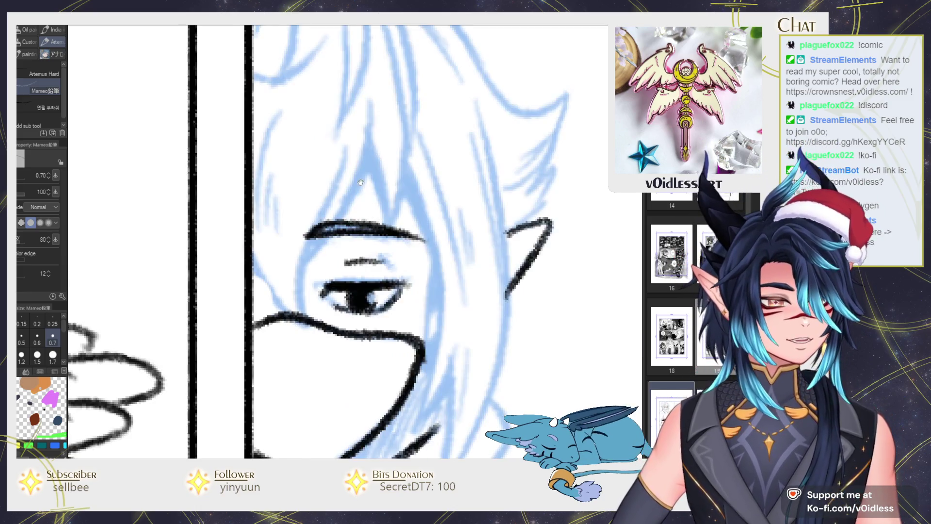
Ink the first hair strands and the face outline on the zoomed-in face.
key(ctrl+plus)
drag(391, 134, 340, 228)
mouse_move(361, 180)
mouse_down()
mouse_move(316, 262)
mouse_move(339, 335)
mouse_up()
drag(262, 228, 311, 325)
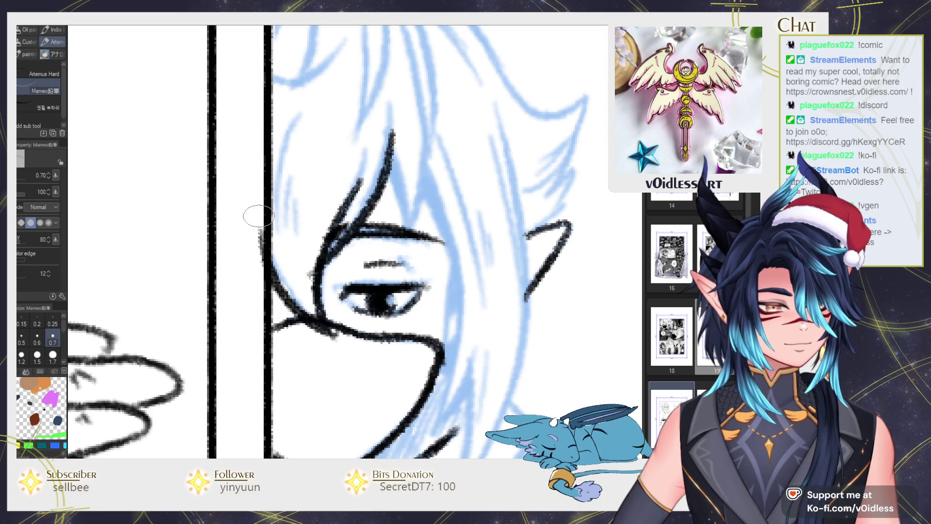
drag(284, 145, 290, 274)
drag(417, 56, 349, 117)
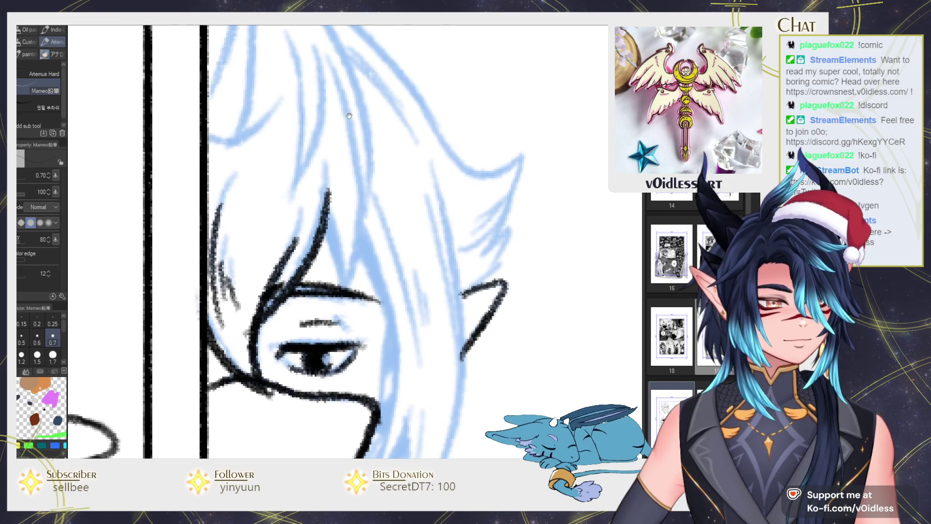
Add hair strokes beside the strand and ink the hair and jaw along the face's right side.
drag(328, 188, 350, 286)
drag(359, 194, 353, 287)
mouse_move(361, 225)
mouse_down()
mouse_move(350, 128)
mouse_move(386, 339)
mouse_up()
drag(356, 374, 358, 321)
drag(400, 204, 359, 354)
drag(408, 255, 361, 356)
mouse_move(403, 255)
mouse_down()
mouse_move(405, 204)
mouse_move(386, 336)
mouse_move(410, 228)
mouse_move(362, 342)
mouse_up()
Layer more hair strands down the right side of the face.
drag(417, 300, 391, 359)
drag(422, 126, 395, 323)
drag(397, 145, 387, 207)
mouse_move(405, 252)
mouse_down()
mouse_move(378, 135)
mouse_move(388, 165)
mouse_up()
drag(378, 172, 391, 315)
drag(378, 238, 388, 349)
drag(360, 194, 366, 334)
drag(350, 264, 354, 333)
scroll(354, 334, down, 3)
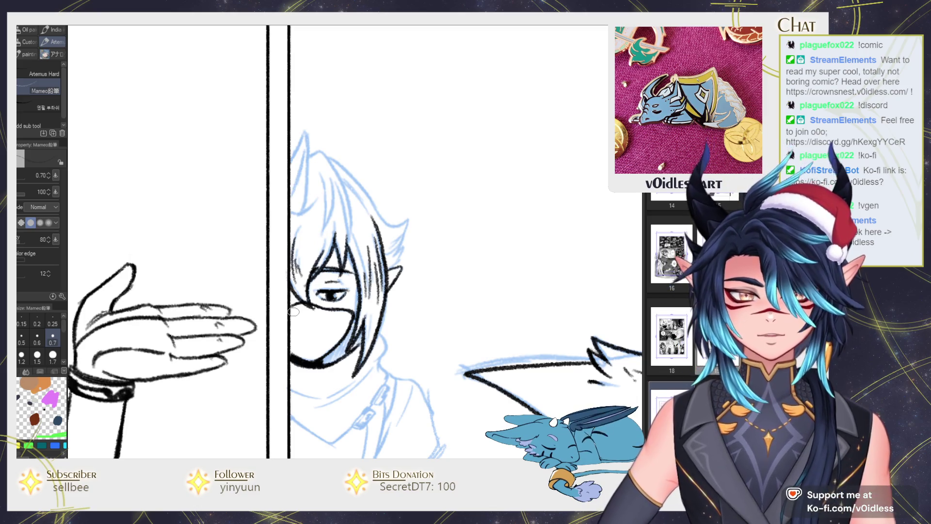
Ink the spiky hair tuft above the ear.
scroll(395, 255, up, 2)
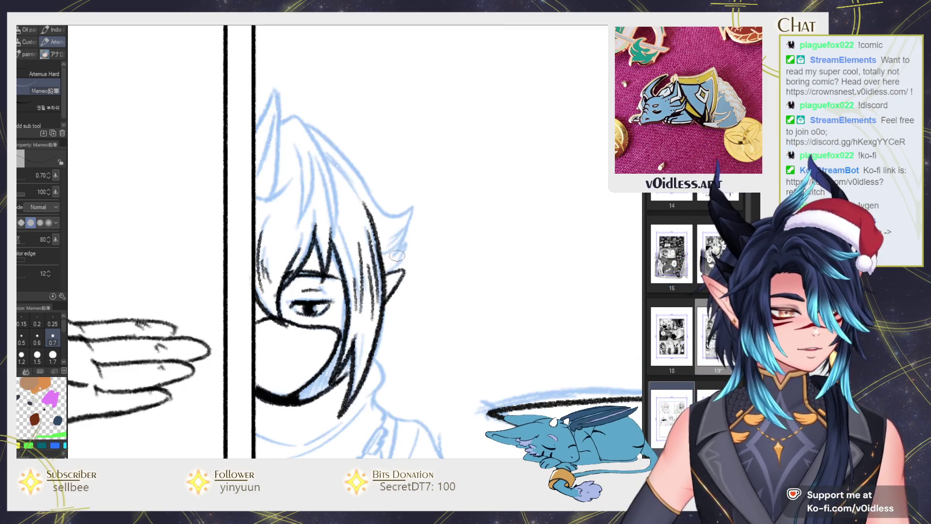
scroll(388, 268, up, 1)
drag(427, 221, 426, 176)
scroll(412, 198, down, 1)
mouse_move(398, 252)
mouse_down()
mouse_move(458, 227)
mouse_move(361, 164)
mouse_up()
scroll(436, 252, down, 2)
scroll(438, 256, down, 1)
scroll(348, 119, up, 3)
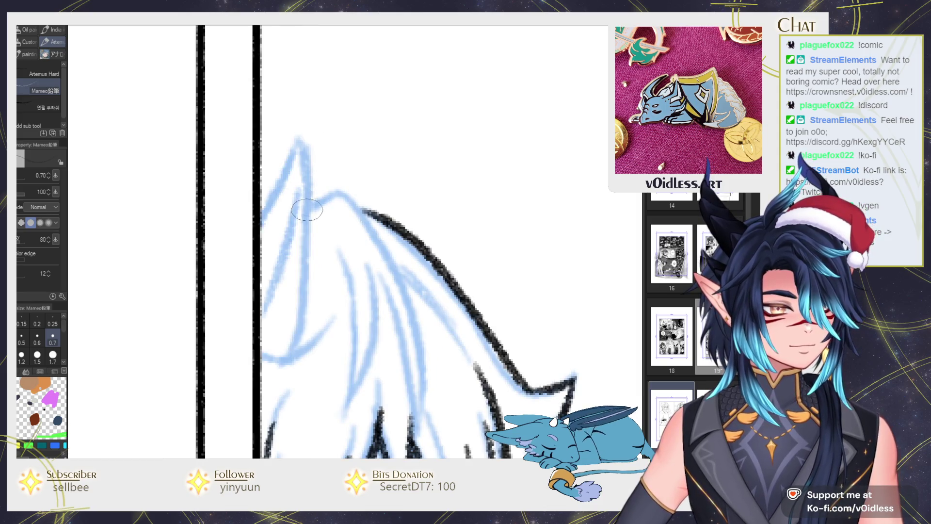
Ink the remaining strand lines and the left edge of the masked character's hair.
drag(308, 209, 417, 413)
mouse_move(365, 257)
mouse_down()
mouse_move(417, 417)
mouse_move(356, 391)
mouse_up()
mouse_move(330, 421)
mouse_down()
mouse_move(341, 247)
mouse_move(334, 234)
mouse_up()
drag(277, 357, 356, 321)
mouse_move(303, 361)
mouse_down()
mouse_move(331, 210)
mouse_move(288, 202)
mouse_up()
scroll(437, 209, down, 2)
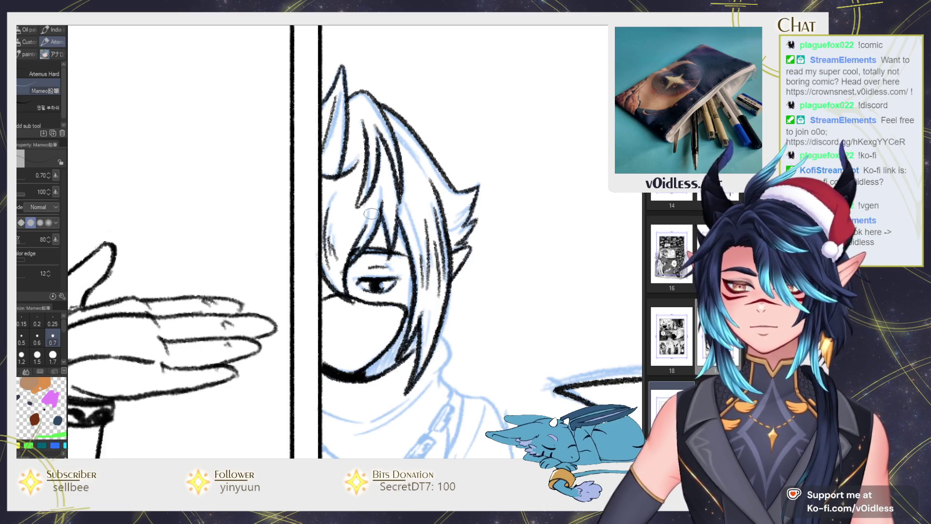
Ink the curved collar line below the jaw, redrawing misplaced and overlong strokes.
drag(385, 287, 395, 203)
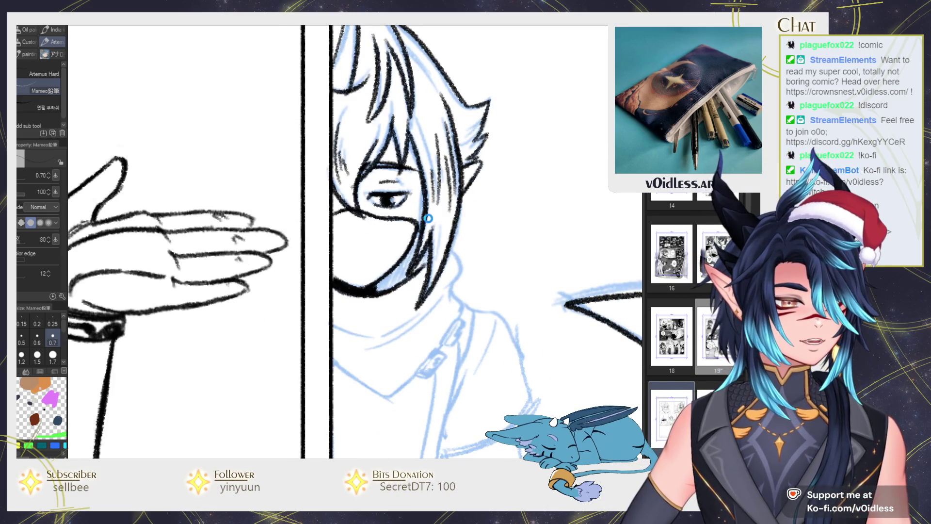
scroll(437, 243, up, 2)
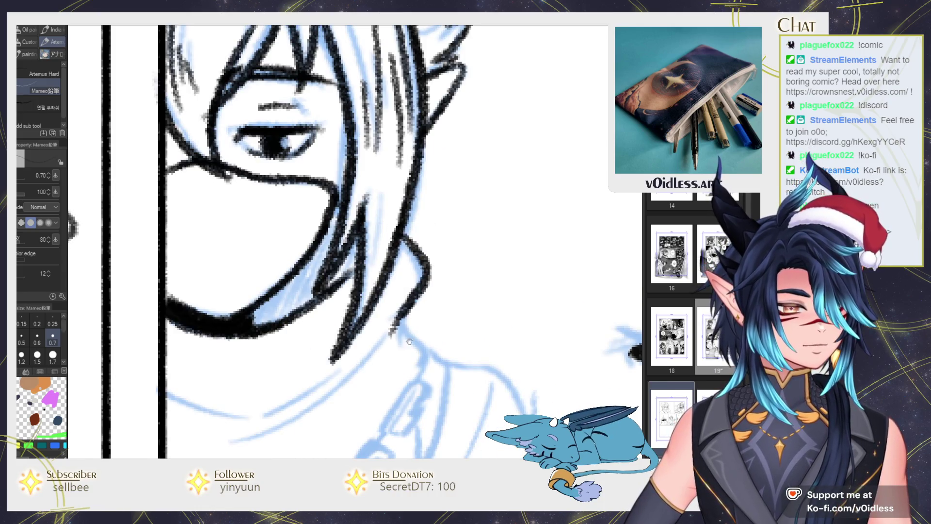
mouse_move(399, 234)
mouse_down()
mouse_move(421, 186)
mouse_move(308, 280)
mouse_up()
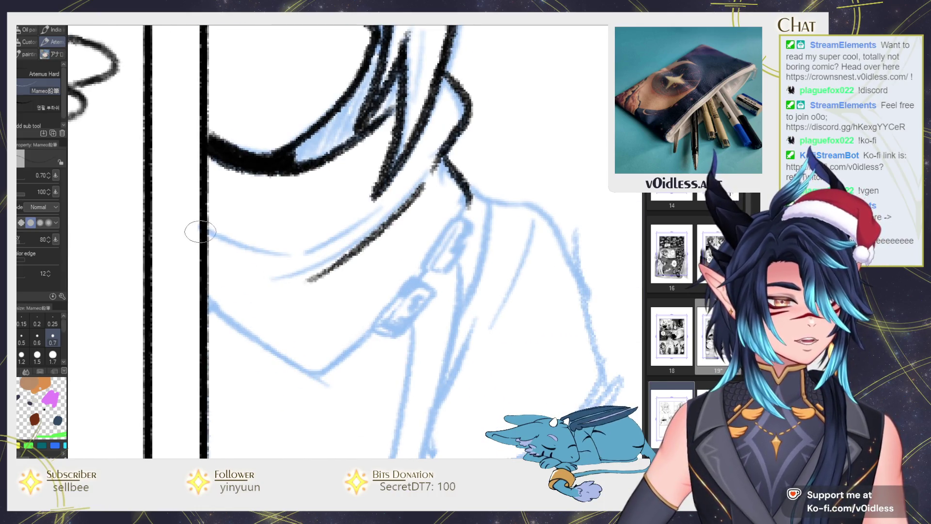
drag(209, 237, 315, 250)
key(ctrl+z)
drag(211, 235, 349, 240)
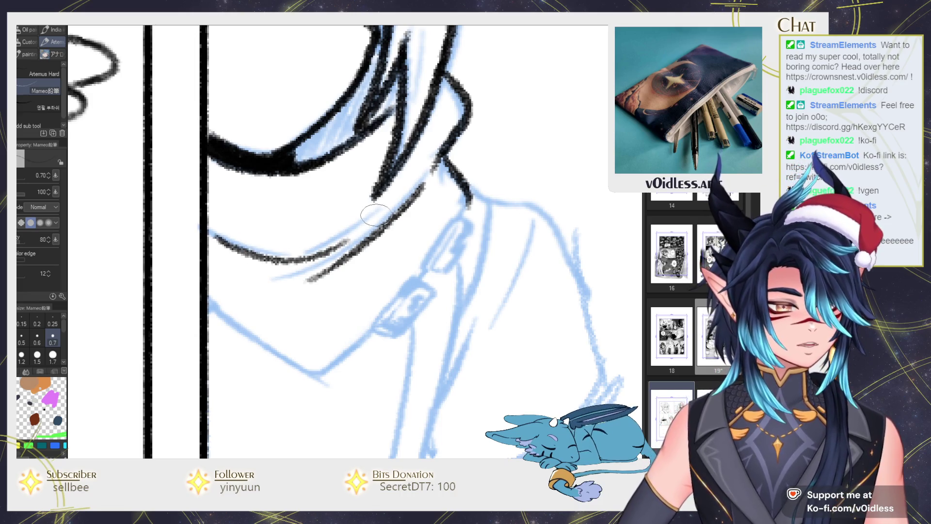
drag(212, 230, 222, 177)
drag(219, 240, 357, 346)
key(ctrl+z)
drag(310, 321, 391, 269)
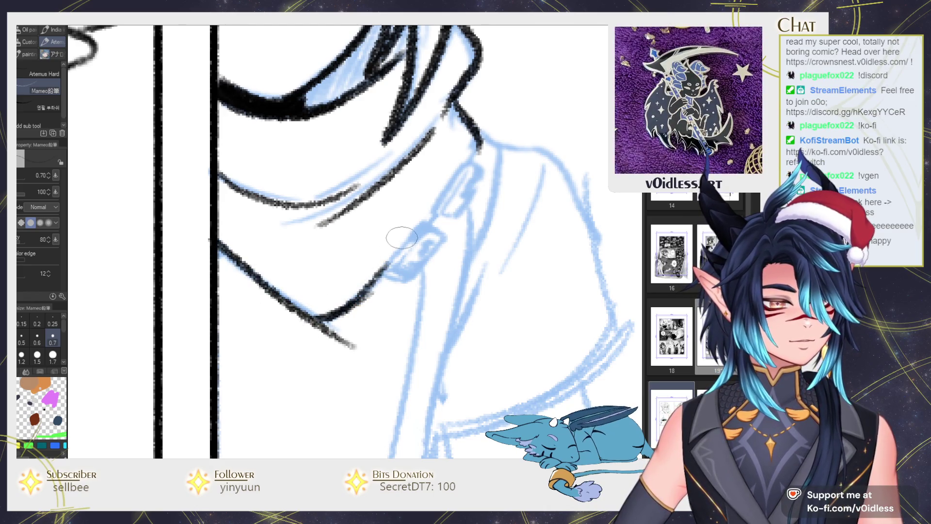
Ink the two rectangular collar clasps and join them to the collar line.
drag(421, 224, 389, 281)
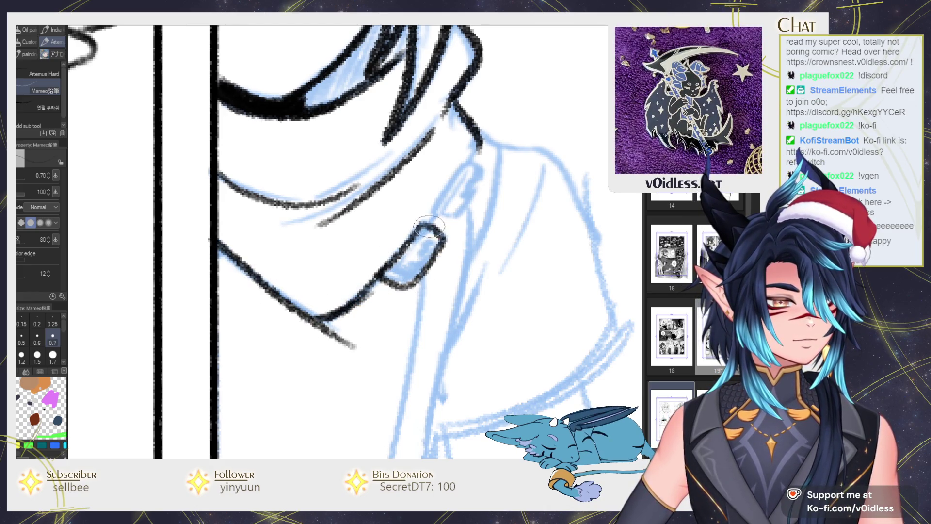
drag(427, 227, 413, 280)
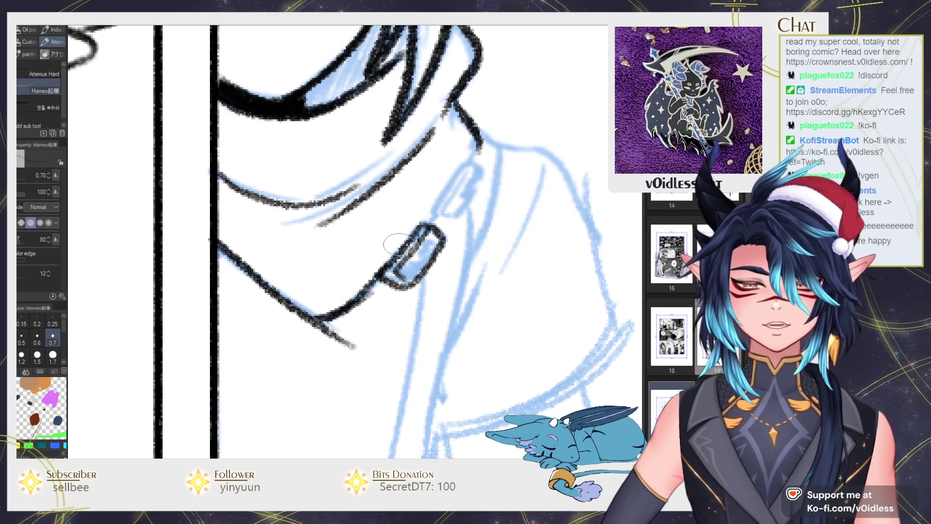
scroll(399, 244, up, 3)
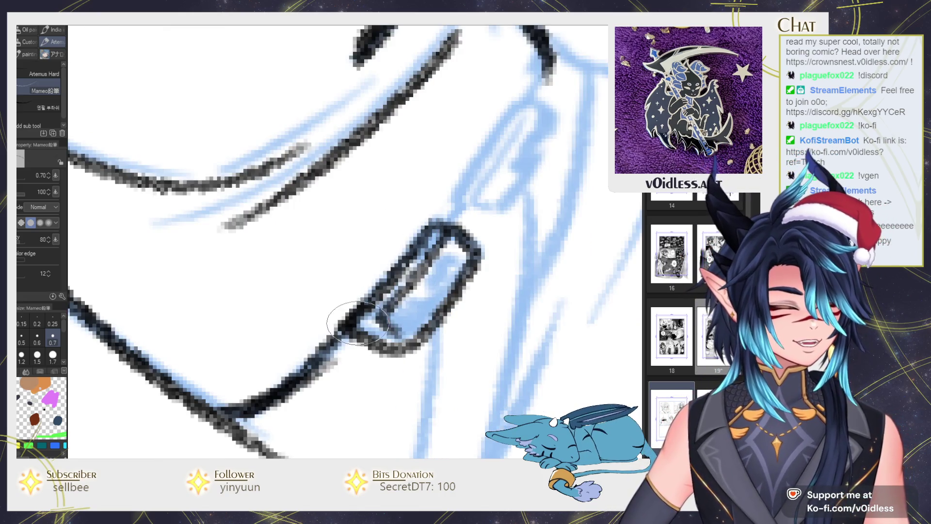
mouse_move(394, 313)
mouse_down()
mouse_move(374, 270)
mouse_move(388, 303)
mouse_up()
mouse_move(312, 270)
mouse_down()
mouse_move(375, 306)
mouse_move(453, 207)
mouse_move(426, 266)
mouse_move(383, 242)
mouse_move(433, 245)
mouse_move(456, 206)
mouse_up()
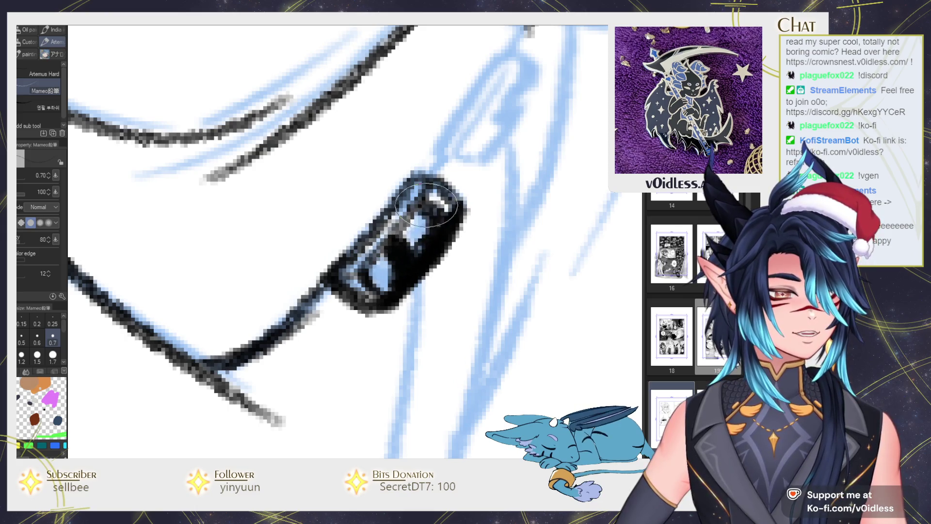
mouse_move(464, 150)
mouse_down()
mouse_move(343, 291)
mouse_move(397, 285)
mouse_move(388, 191)
mouse_move(322, 257)
mouse_up()
mouse_move(340, 291)
mouse_down()
mouse_move(376, 196)
mouse_move(352, 266)
mouse_move(410, 201)
mouse_move(369, 253)
mouse_move(373, 307)
mouse_up()
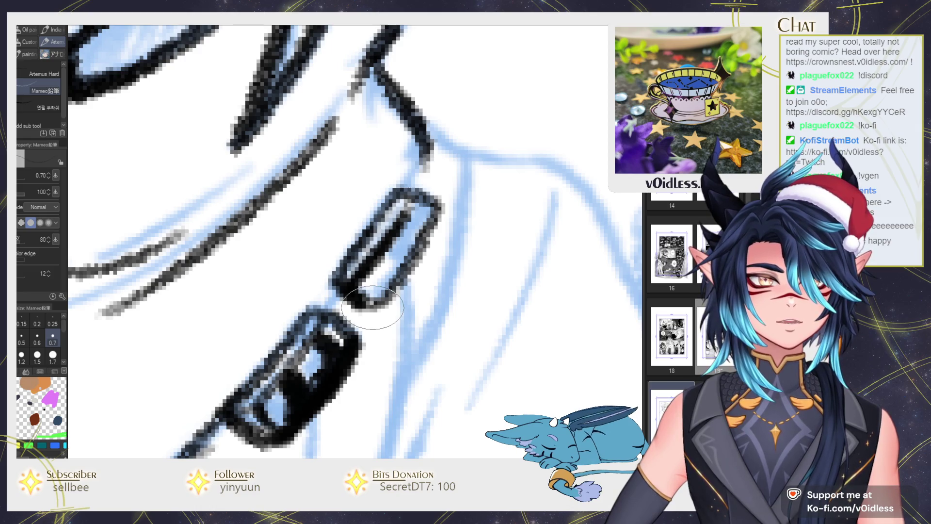
drag(347, 264, 310, 316)
drag(427, 155, 409, 209)
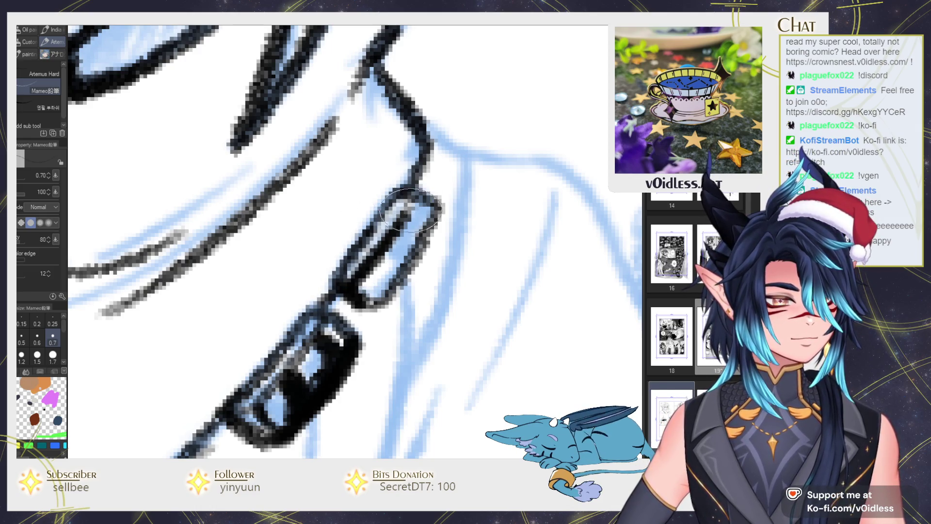
scroll(422, 224, down, 5)
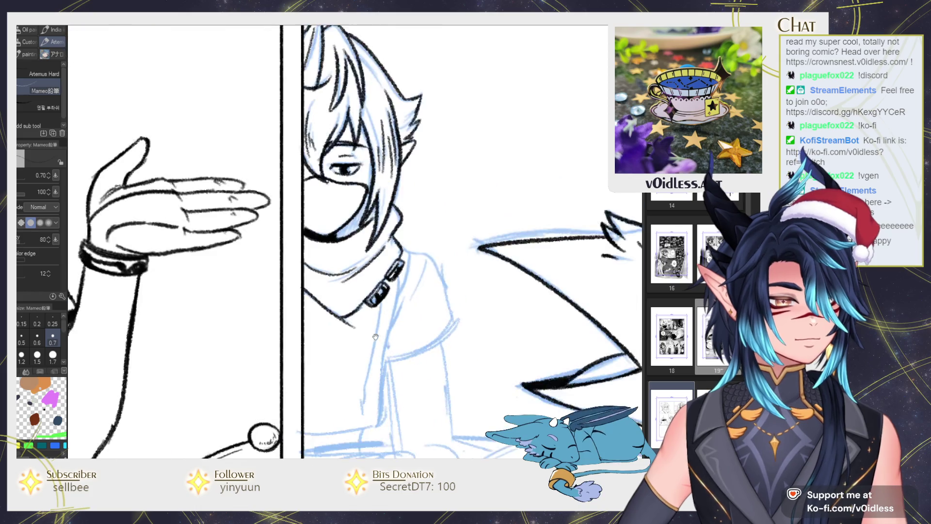
Retrace the collar line to thicken and darken it.
scroll(319, 270, up, 5)
drag(285, 245, 273, 271)
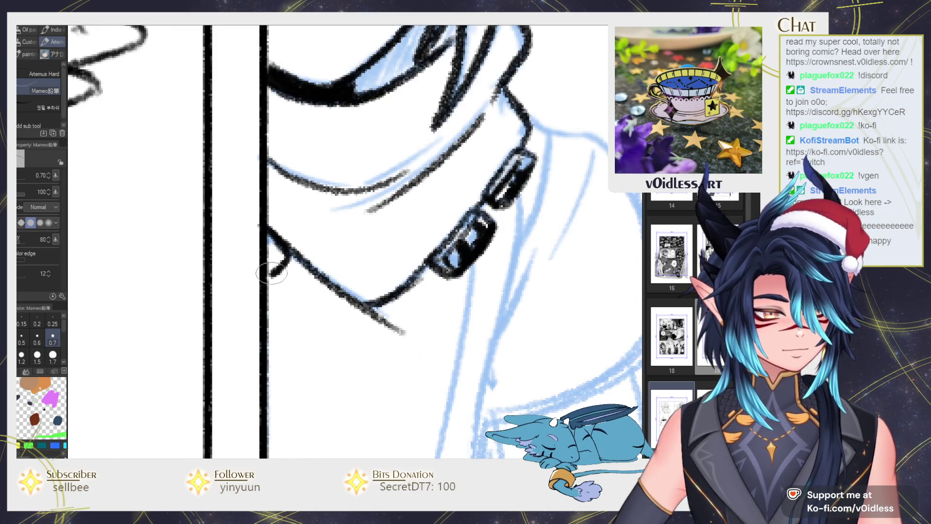
mouse_move(258, 232)
mouse_down()
mouse_move(286, 268)
mouse_move(252, 220)
mouse_up()
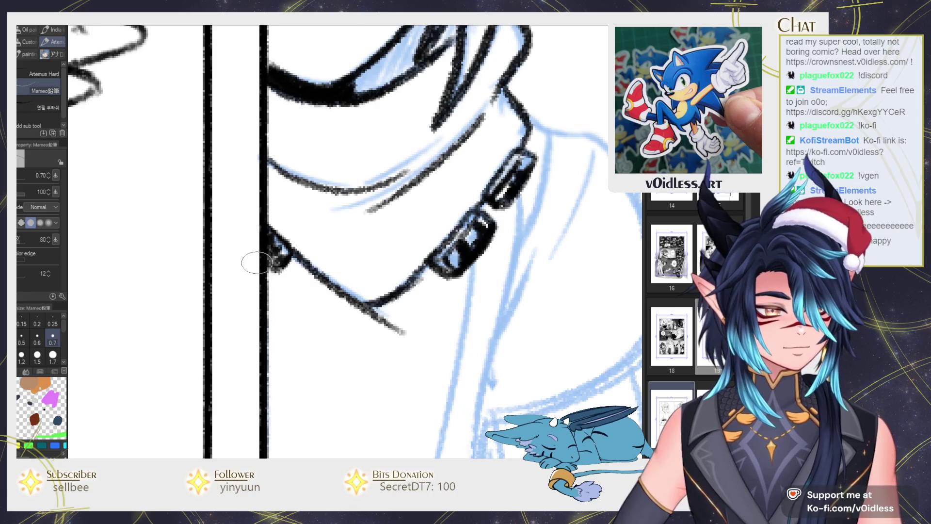
scroll(271, 213, down, 5)
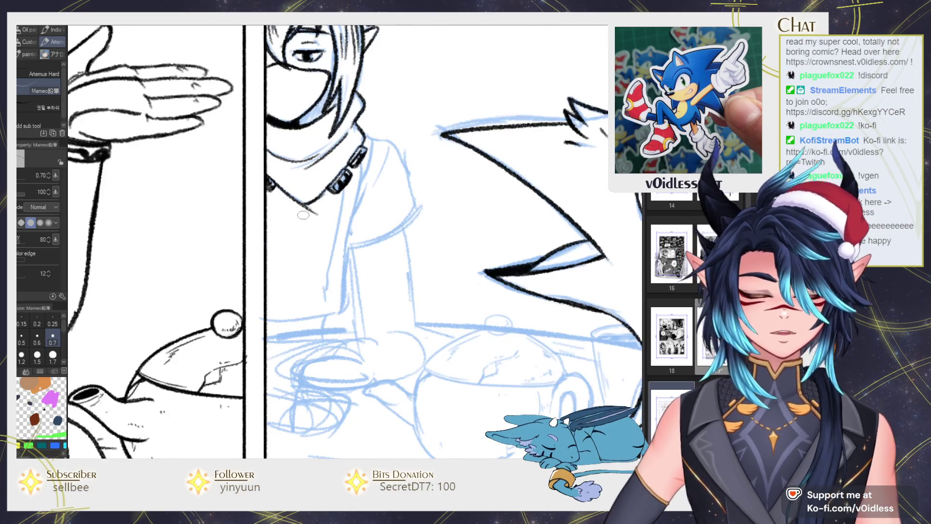
scroll(303, 215, up, 1)
scroll(304, 215, up, 1)
Ink the shirt's front line and hem, undoing the first sleeve curve attempt.
drag(386, 145, 367, 226)
drag(379, 184, 362, 261)
mouse_move(375, 220)
mouse_down()
mouse_move(357, 343)
mouse_move(392, 323)
mouse_up()
mouse_move(284, 339)
mouse_down()
mouse_move(350, 339)
mouse_move(392, 324)
mouse_up()
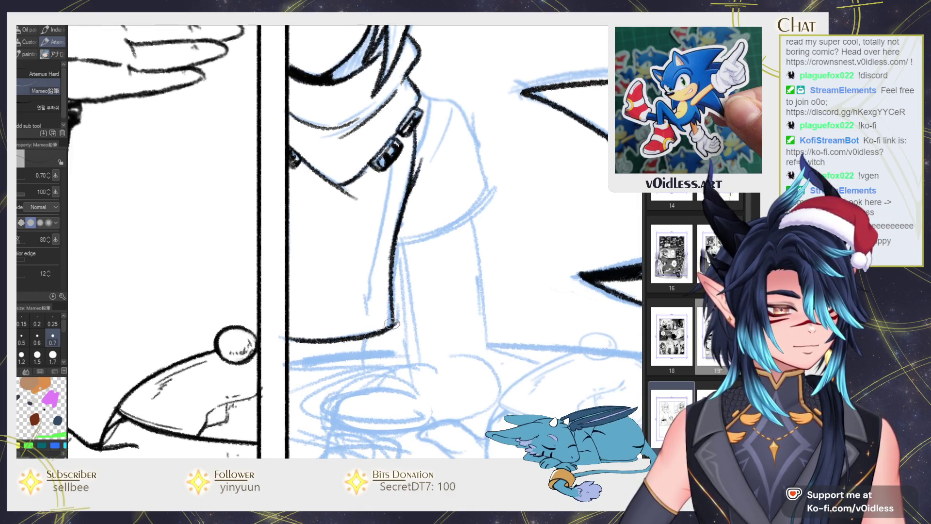
drag(297, 339, 273, 366)
mouse_move(372, 275)
mouse_down()
mouse_move(475, 213)
mouse_move(427, 272)
mouse_move(391, 191)
mouse_move(358, 270)
mouse_up()
key(ctrl+z)
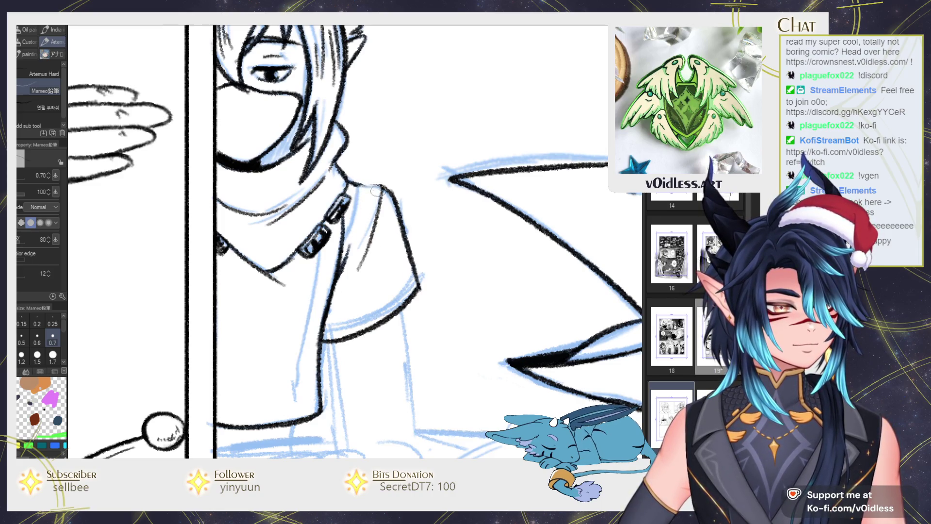
Ink the arm line down the side and the right sleeve, extending the arm toward the teacup.
drag(371, 186, 369, 26)
drag(323, 185, 338, 297)
mouse_move(400, 148)
mouse_down()
mouse_move(408, 277)
mouse_move(482, 286)
mouse_move(465, 267)
mouse_up()
scroll(468, 213, down, 3)
scroll(468, 213, up, 2)
scroll(468, 214, up, 1)
drag(343, 267, 359, 313)
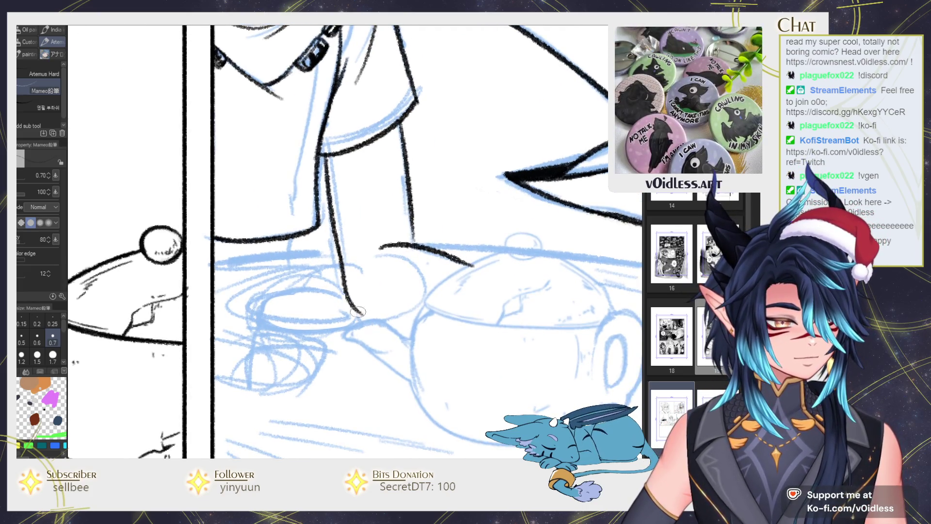
key(ctrl+z)
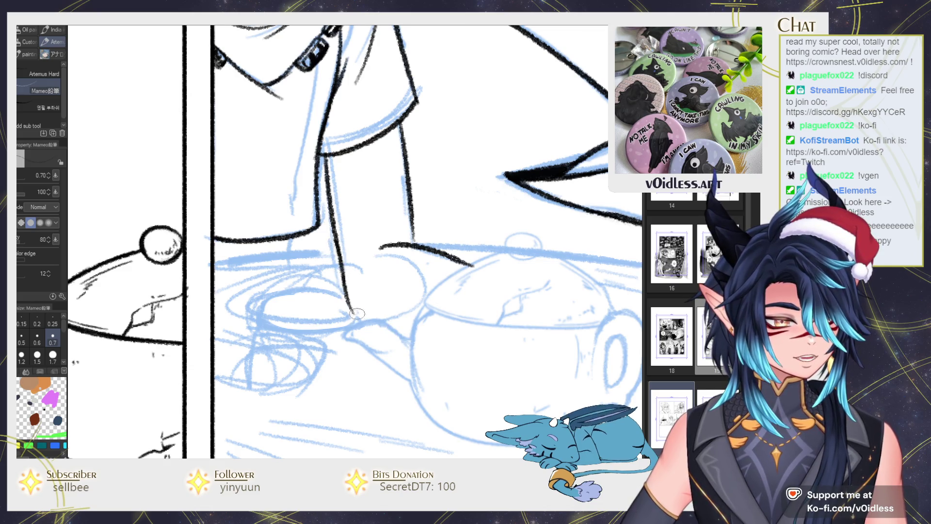
drag(369, 328, 416, 352)
scroll(416, 339, down, 2)
scroll(429, 326, down, 2)
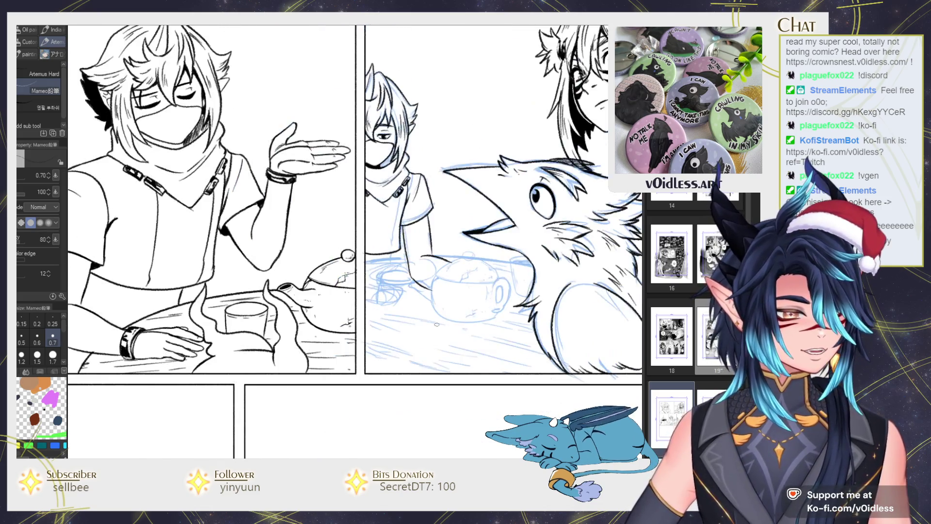
Erase the stray ink stroke beside the cup with the Hard eraser, then return to the pencil.
key(j)
key(p)
scroll(400, 291, up, 2)
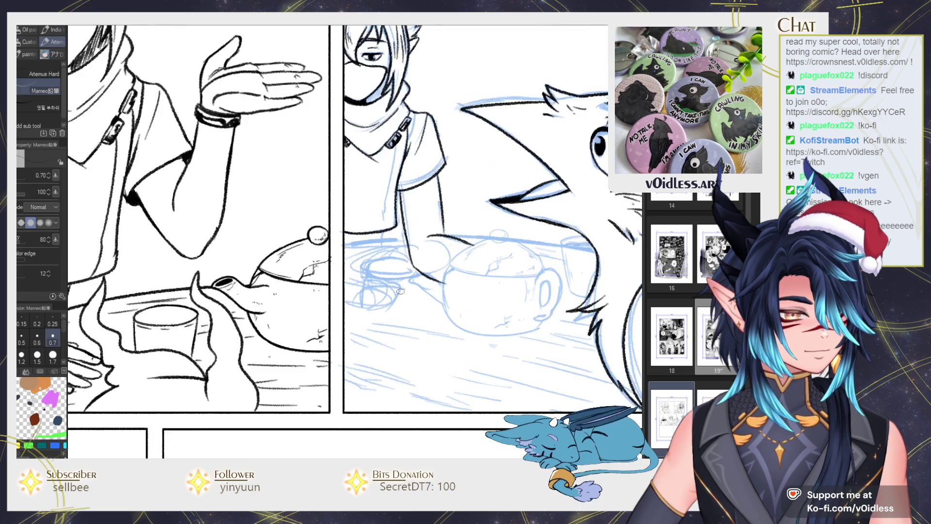
key(e)
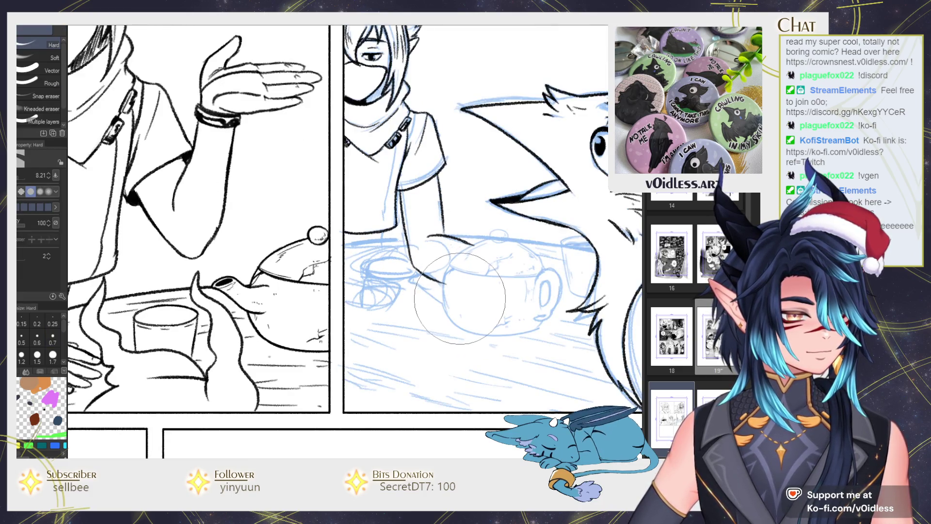
drag(447, 257, 456, 311)
key(p)
scroll(448, 237, up, 2)
Ink the downward line and curved stroke of the hand holding the cup.
mouse_move(437, 291)
mouse_down()
mouse_move(460, 267)
mouse_move(461, 210)
mouse_move(381, 244)
mouse_up()
drag(422, 291, 435, 240)
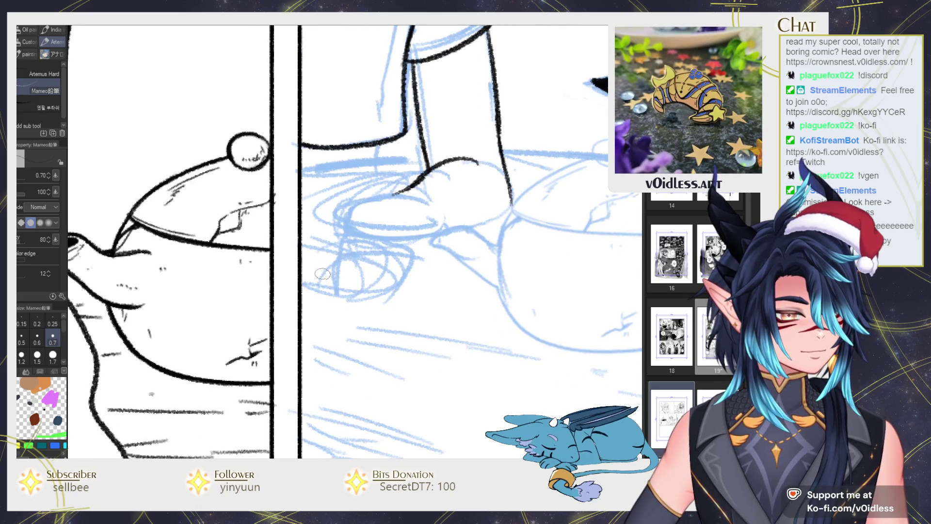
scroll(293, 278, down, 3)
scroll(310, 311, down, 2)
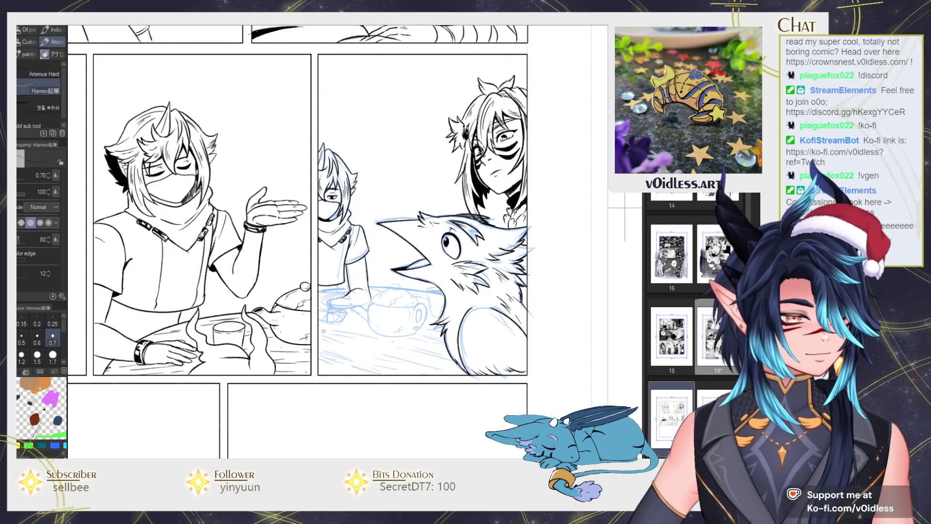
scroll(323, 331, up, 2)
scroll(320, 300, up, 2)
scroll(317, 275, up, 2)
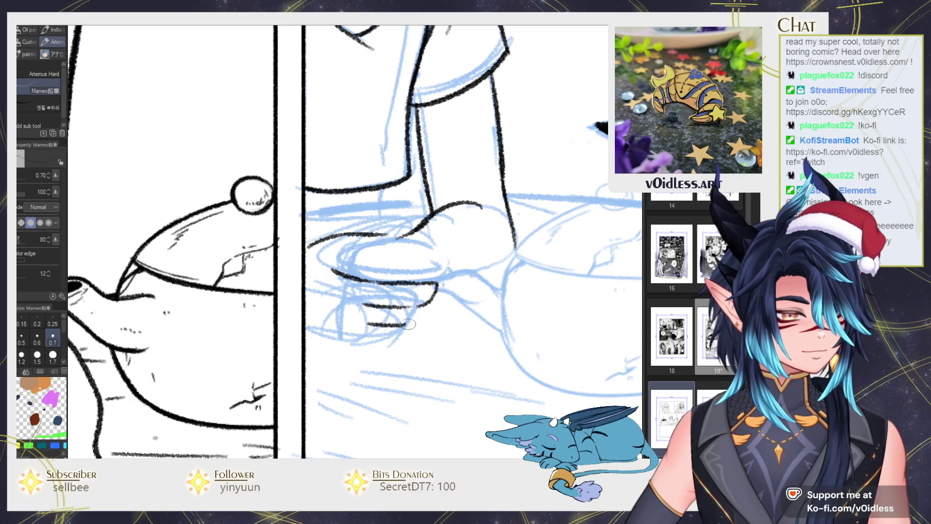
Ink the cup's bottom, lower-left outline and oval rim on a rotated canvas, then turn it upright.
mouse_move(357, 335)
mouse_down()
mouse_move(422, 325)
mouse_move(420, 334)
mouse_move(344, 344)
mouse_up()
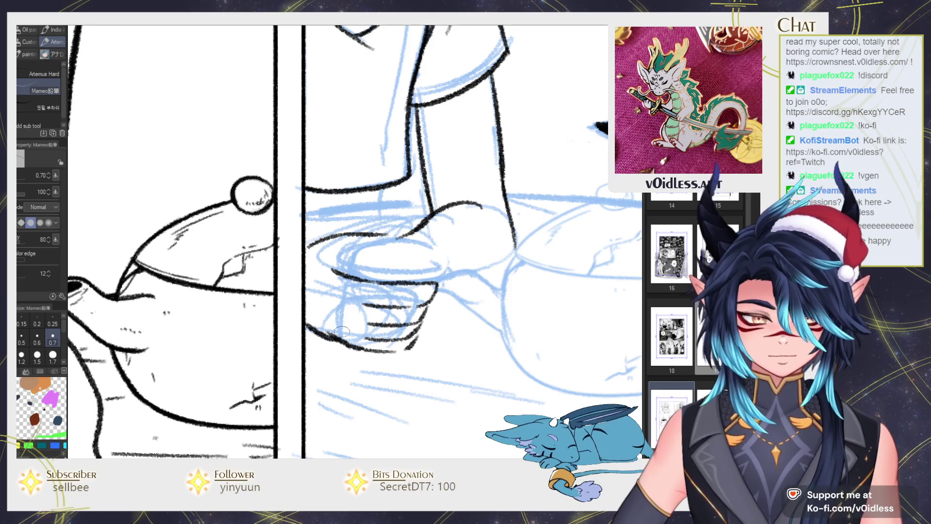
drag(299, 324, 335, 343)
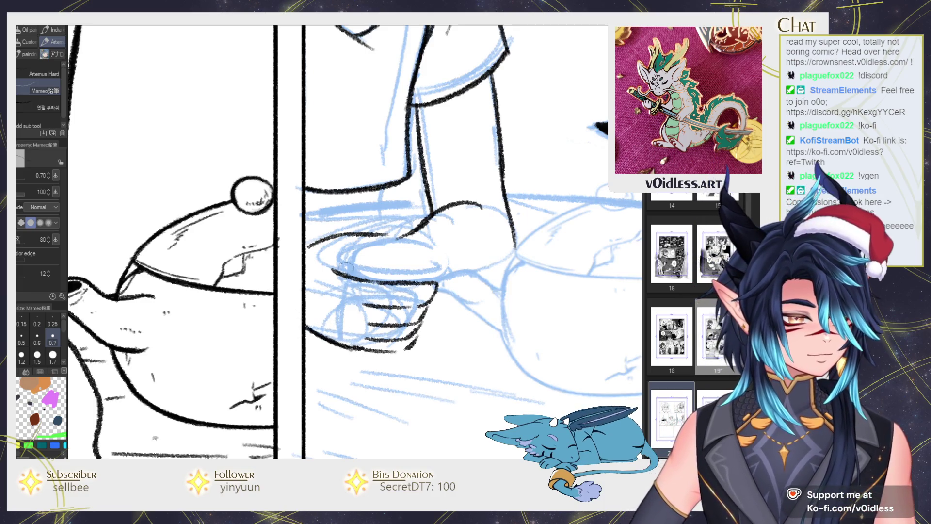
drag(361, 248, 369, 248)
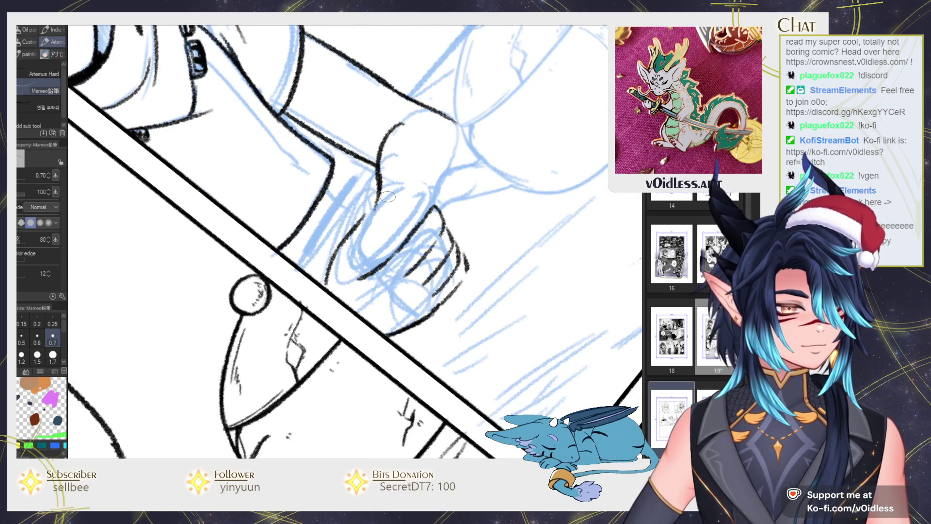
mouse_move(370, 203)
mouse_down()
mouse_move(409, 188)
mouse_move(390, 236)
mouse_up()
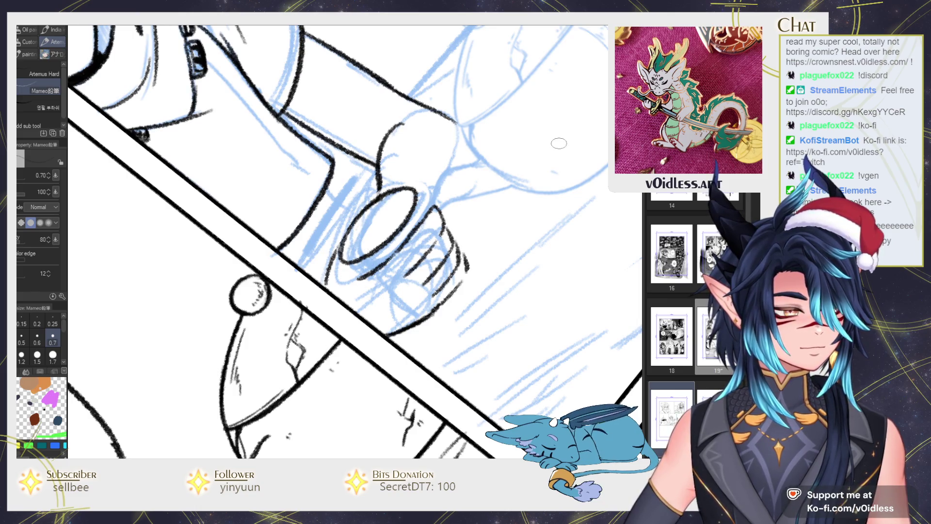
key(ctrl+@)
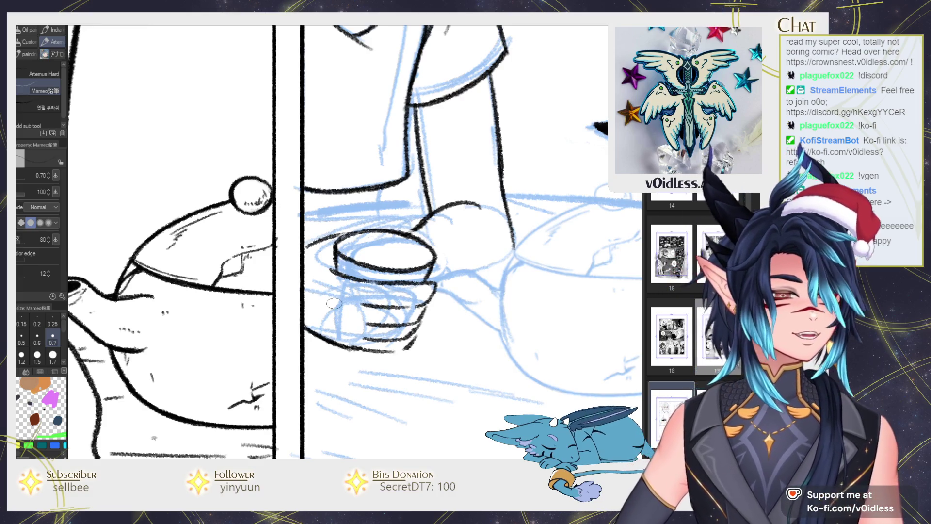
scroll(324, 250, up, 3)
Redraw the left edge of the cup rim and reinforce the cup's lower right side.
drag(378, 224, 300, 253)
scroll(376, 276, down, 5)
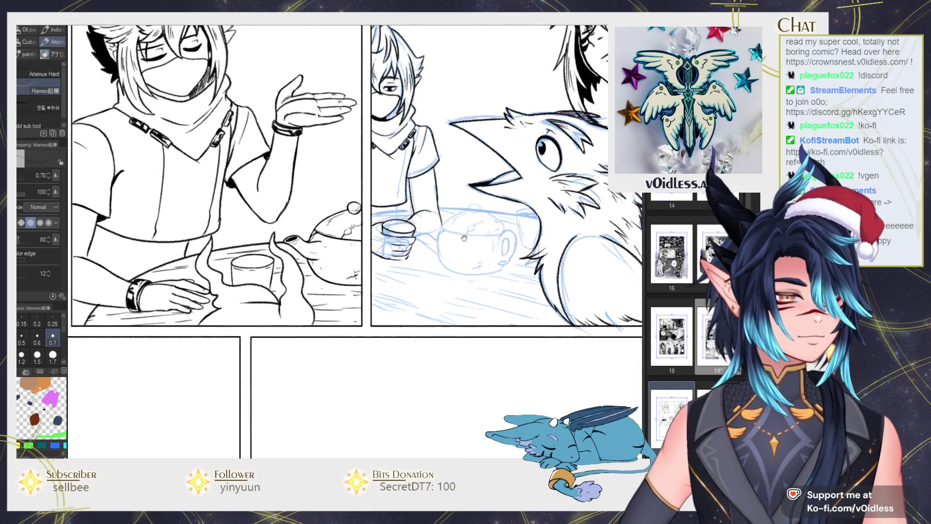
scroll(377, 276, up, 2)
scroll(369, 291, up, 2)
mouse_move(359, 291)
mouse_down()
mouse_move(390, 262)
mouse_move(386, 241)
mouse_move(348, 316)
mouse_up()
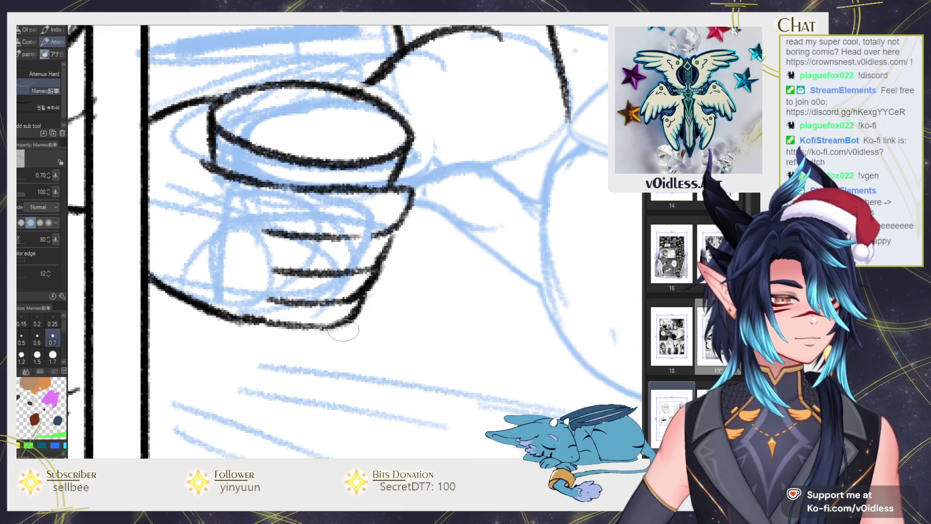
drag(288, 324, 384, 254)
Redraw the cup's left side after undoing a bad stroke, then zoom out to the whole panel.
mouse_move(262, 214)
mouse_down()
mouse_move(342, 250)
mouse_move(291, 184)
mouse_up()
drag(296, 237, 249, 163)
key(ctrl+z)
key(ctrl+y)
key(ctrl+z)
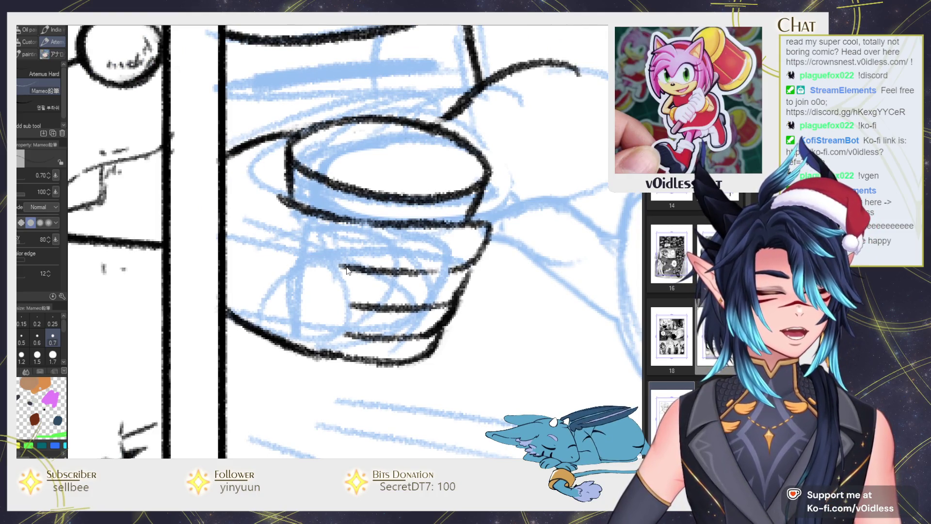
drag(347, 270, 214, 150)
key(ctrl+minus)
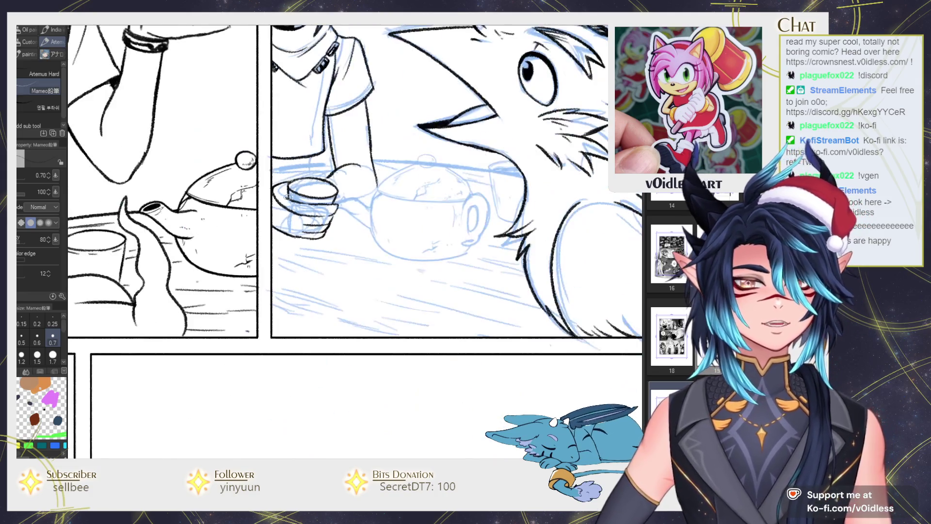
key(ctrl+plus)
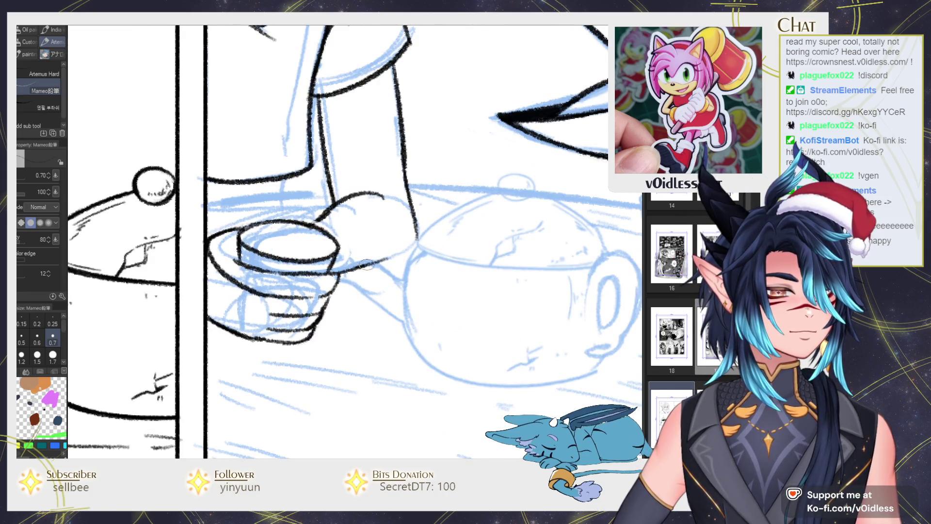
drag(244, 214, 280, 224)
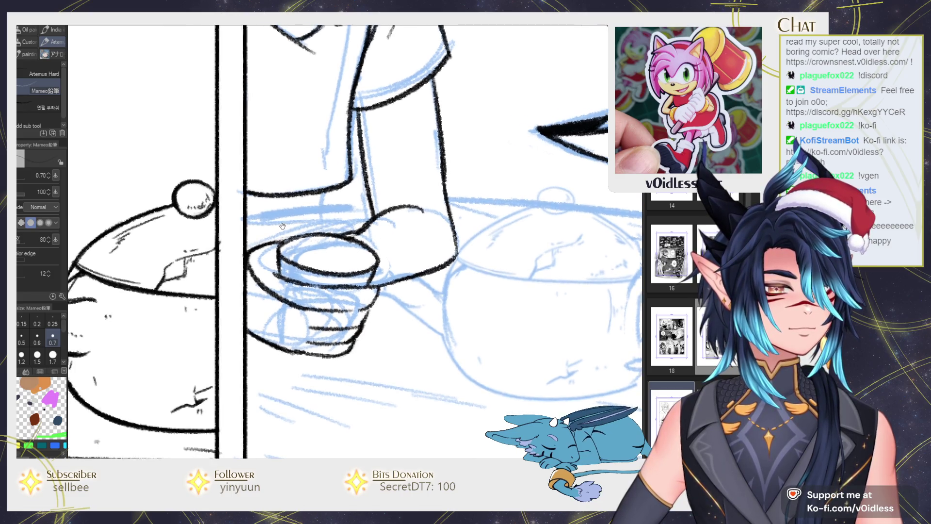
key(ctrl+minus)
key(minus)
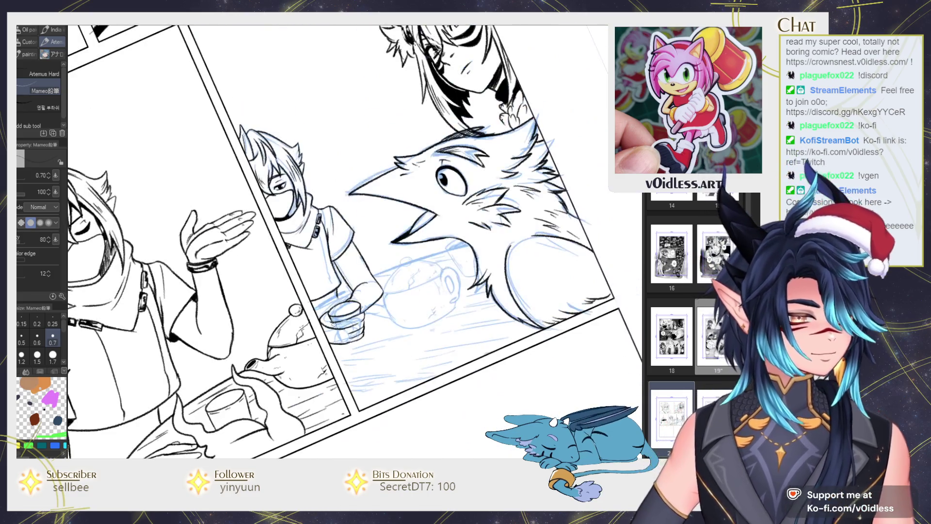
Ink the table's back edge as a long diagonal from the cup to the creature's neck.
scroll(374, 300, up, 2)
scroll(374, 299, up, 2)
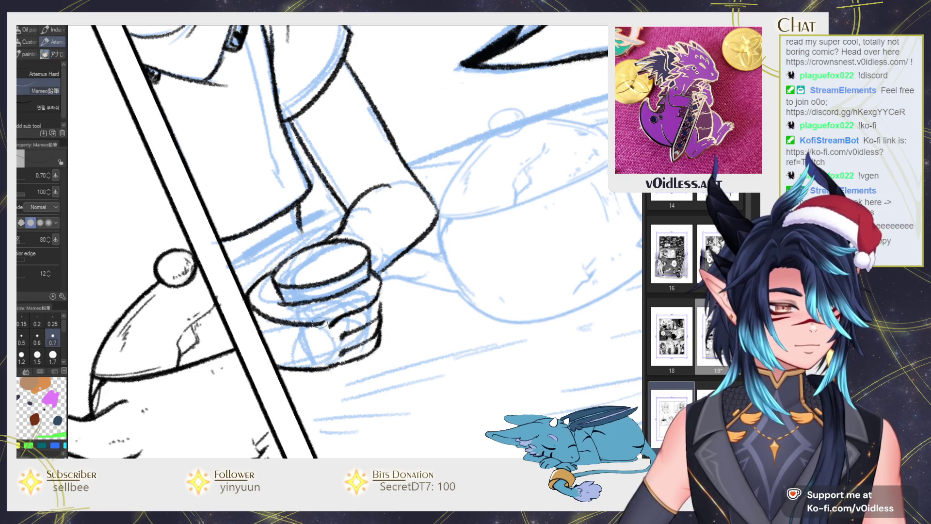
scroll(366, 299, down, 5)
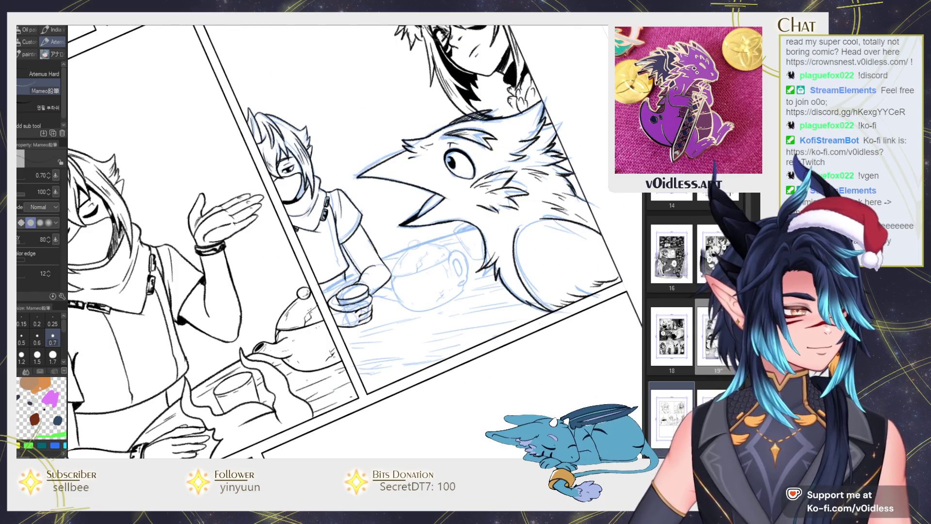
scroll(371, 283, up, 4)
scroll(284, 298, down, 2)
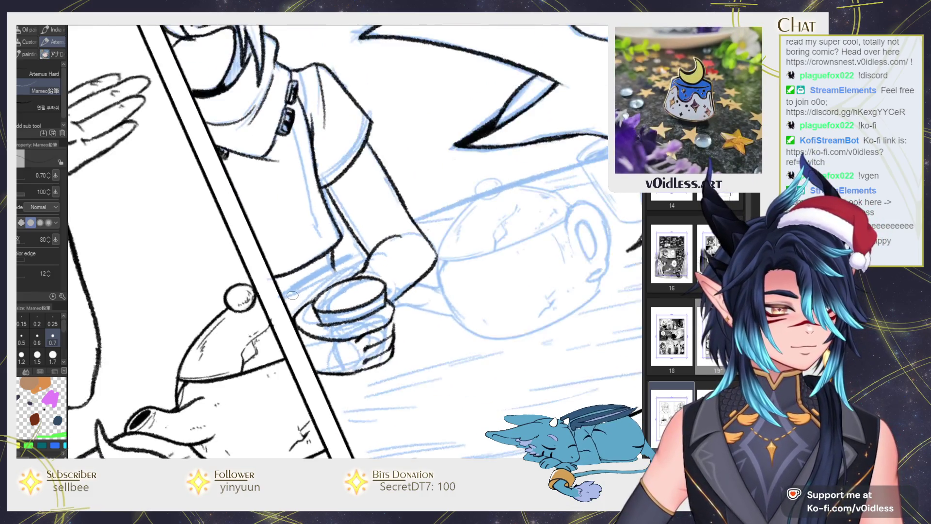
drag(283, 297, 505, 209)
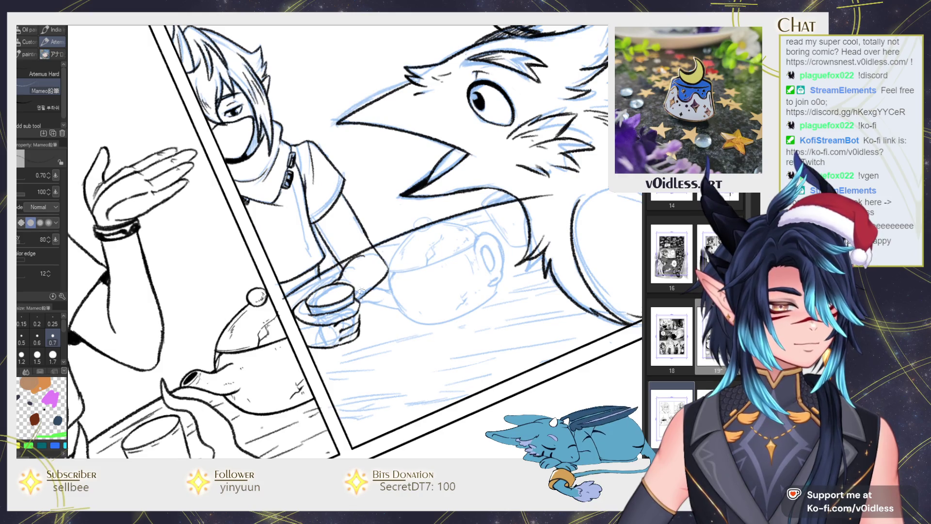
Erase overlapping linework around the hand with the Hard eraser, then return to the pencil.
scroll(314, 286, up, 3)
key(e)
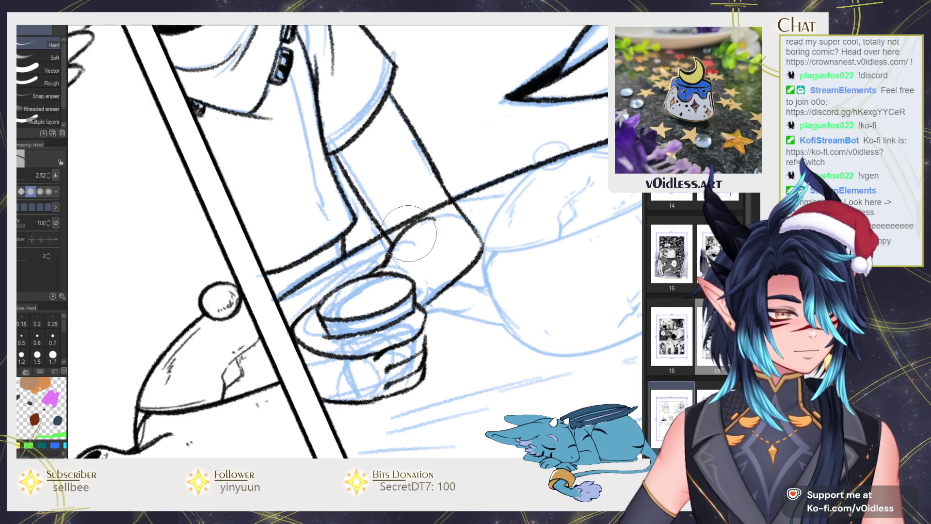
mouse_move(416, 229)
mouse_down()
mouse_move(454, 207)
mouse_move(275, 292)
mouse_up()
scroll(450, 233, down, 3)
key(p)
key(e)
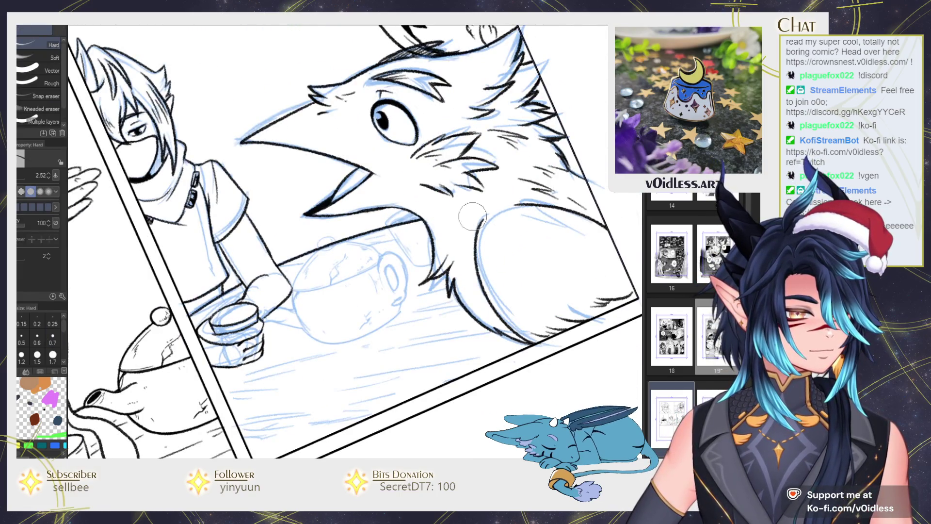
key(p)
scroll(409, 217, up, 1)
scroll(409, 217, up, 1)
scroll(409, 217, up, 1)
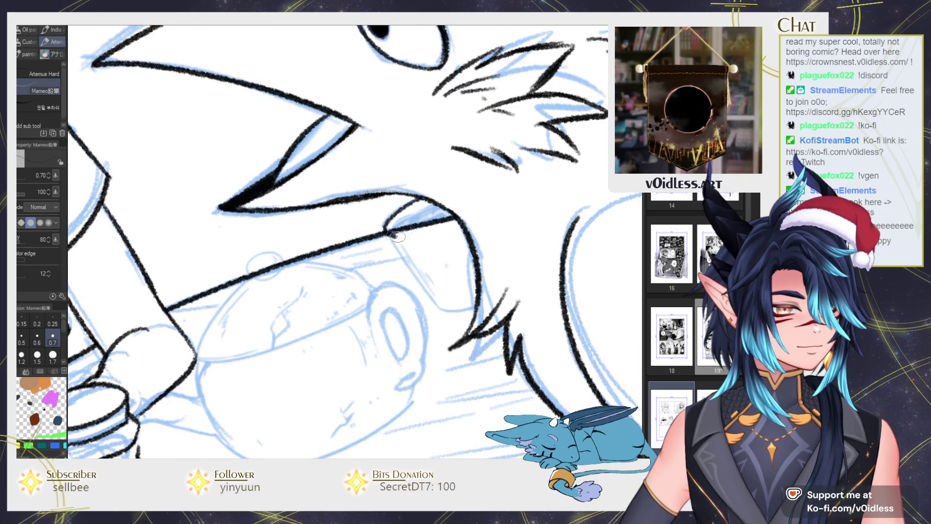
Redraw and darken the bird creature's inner lip line with a line down from it.
drag(387, 228, 449, 206)
key(minus)
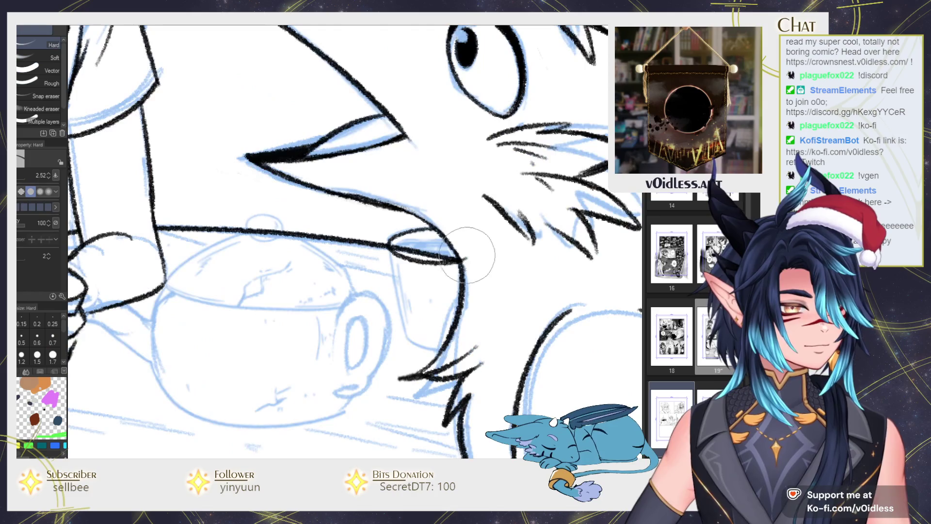
drag(392, 245, 408, 341)
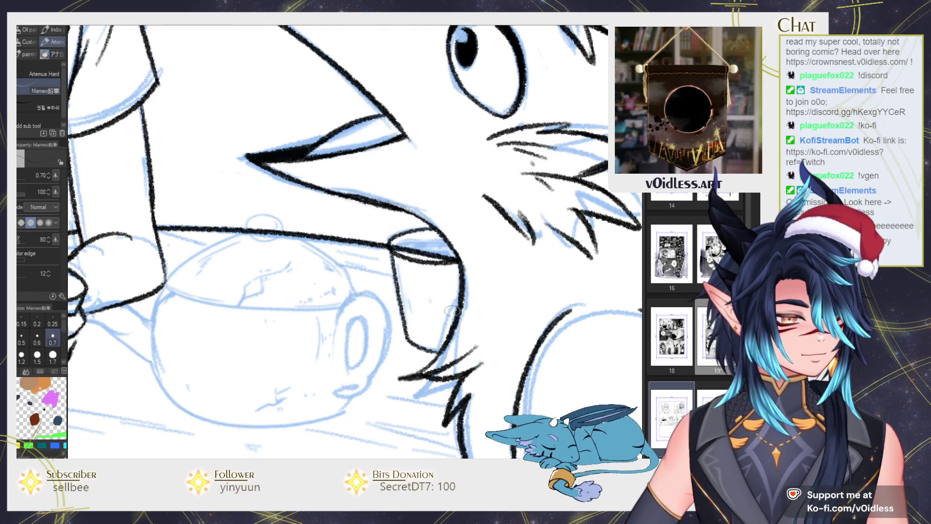
scroll(453, 306, down, 2)
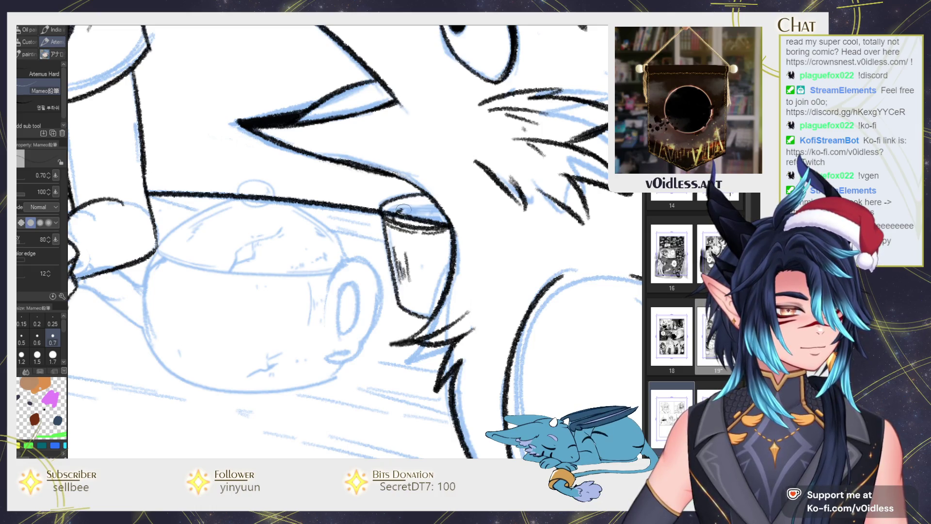
mouse_move(434, 211)
mouse_down()
mouse_move(421, 218)
mouse_move(439, 218)
mouse_move(389, 217)
mouse_up()
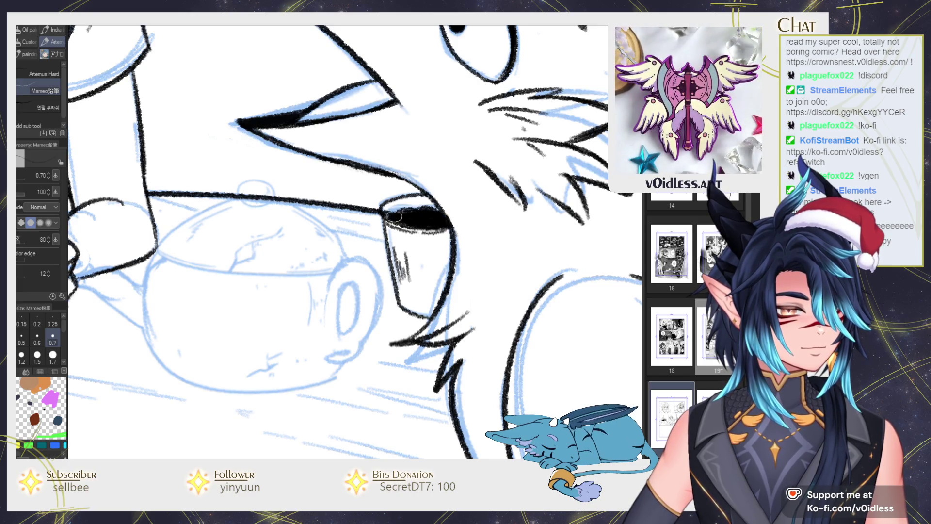
Ink the teapot handle's inner oval and the teapot's left side and base.
mouse_move(340, 278)
mouse_down()
mouse_move(438, 262)
mouse_move(456, 337)
mouse_up()
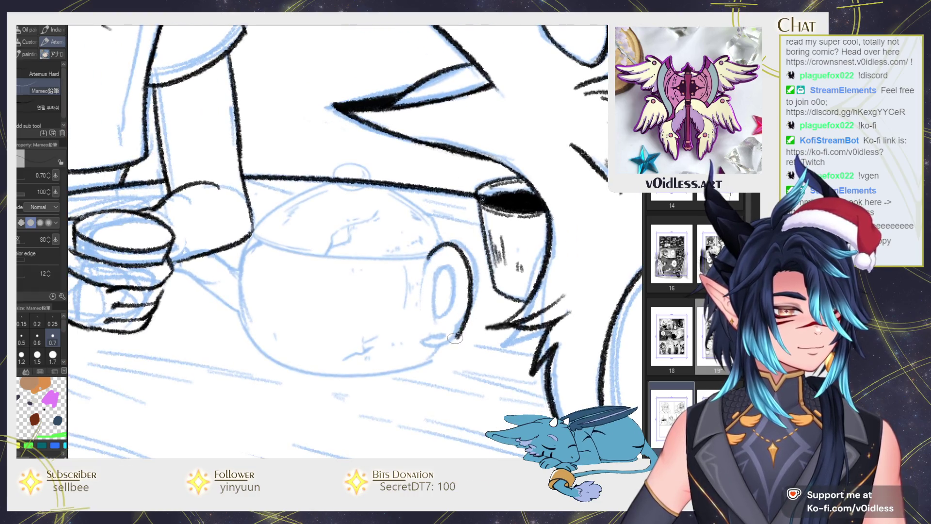
drag(439, 266, 435, 327)
drag(455, 286, 437, 324)
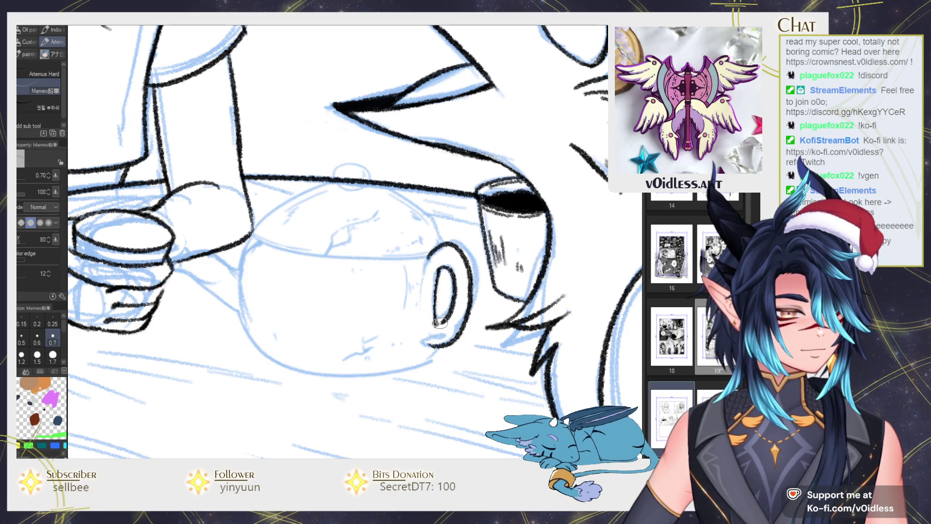
mouse_move(431, 257)
mouse_down()
mouse_move(447, 270)
mouse_move(369, 208)
mouse_move(388, 191)
mouse_move(270, 262)
mouse_move(317, 294)
mouse_up()
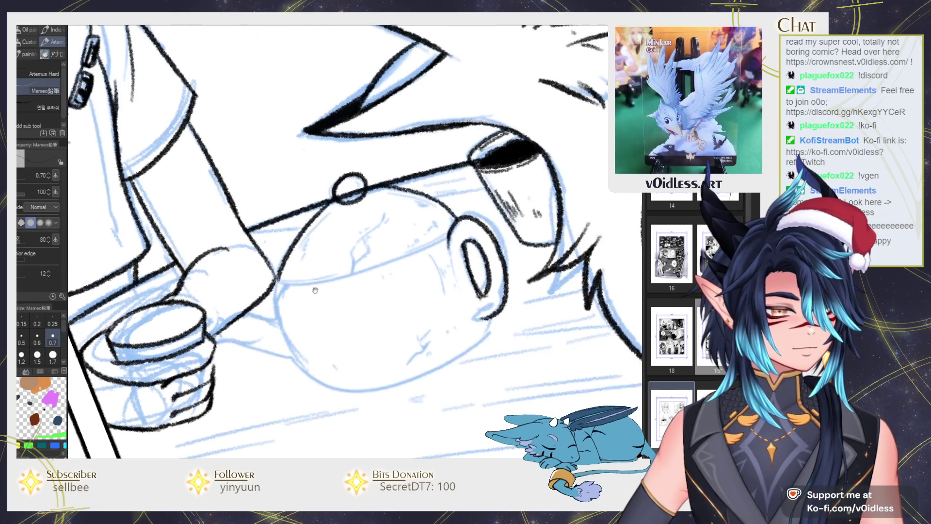
drag(328, 206, 274, 281)
key(ctrl+z)
mouse_move(325, 204)
mouse_down()
mouse_move(276, 282)
mouse_move(312, 284)
mouse_move(452, 224)
mouse_up()
Redraw the teapot's base line toward the spout and ink the lid edge.
key(ctrl+z)
drag(277, 284, 450, 218)
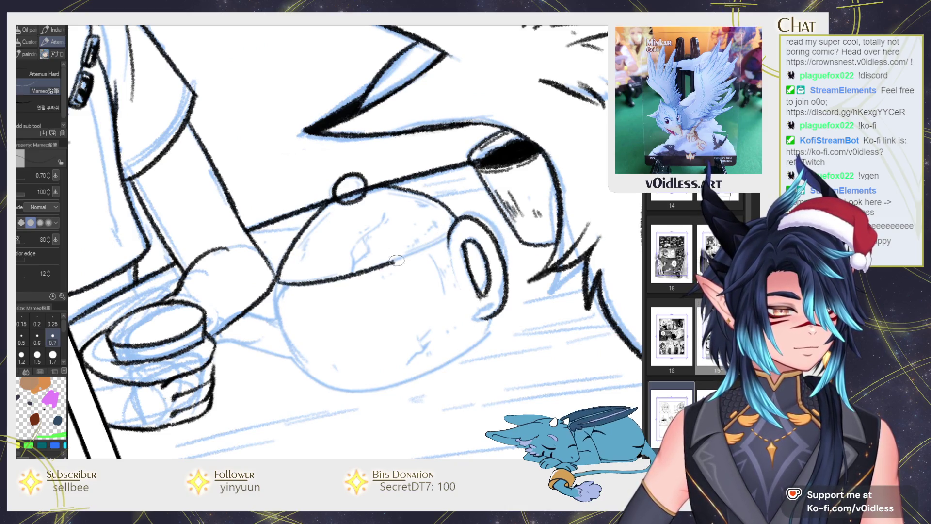
drag(349, 276, 353, 259)
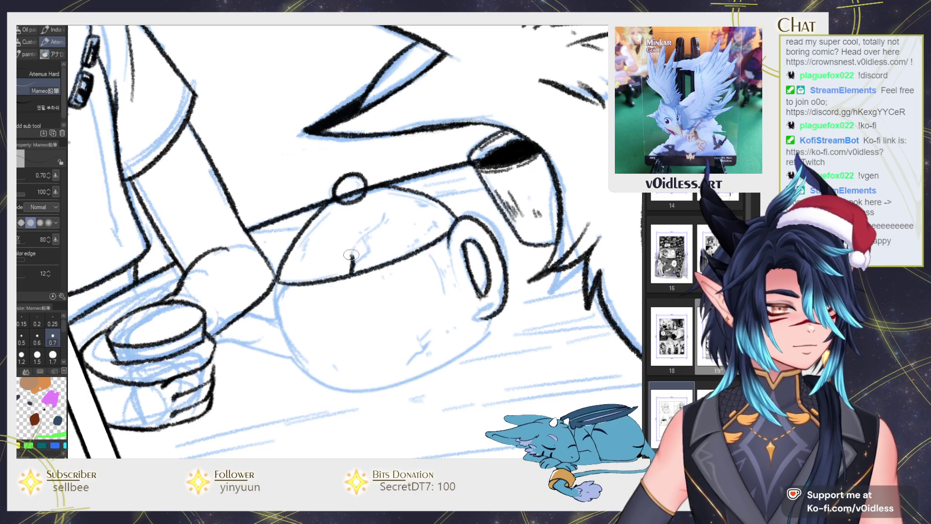
key(ctrl+z)
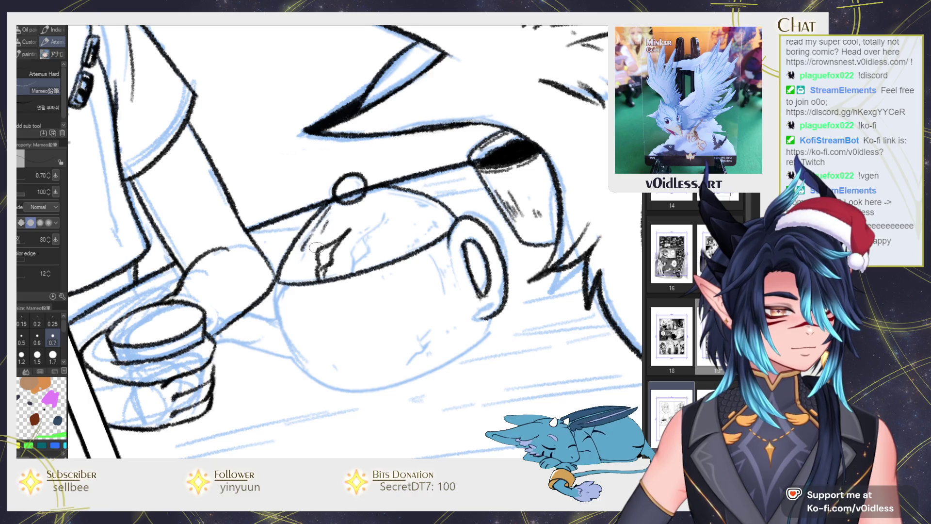
drag(425, 208, 409, 199)
drag(390, 284, 411, 225)
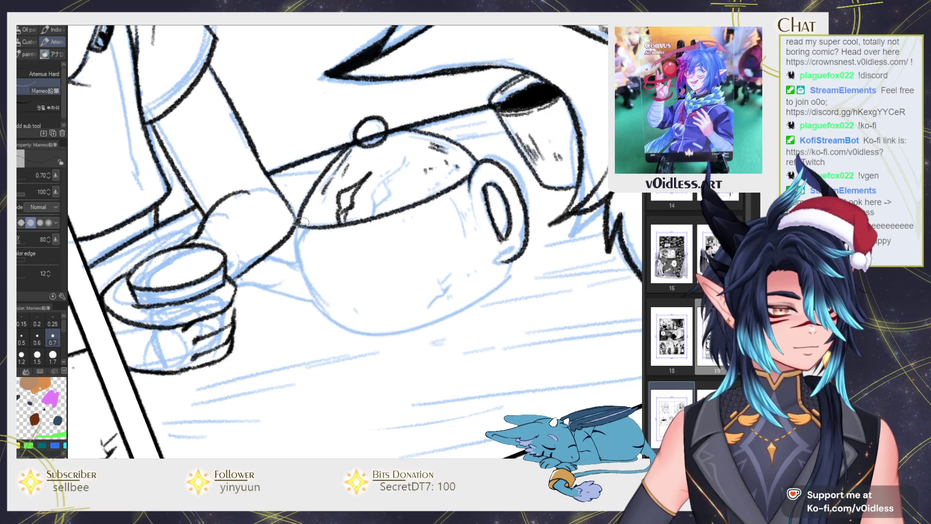
drag(360, 218, 441, 189)
Ink the teapot's spout and the lower-left and bottom contours of its body.
key(ctrl+0)
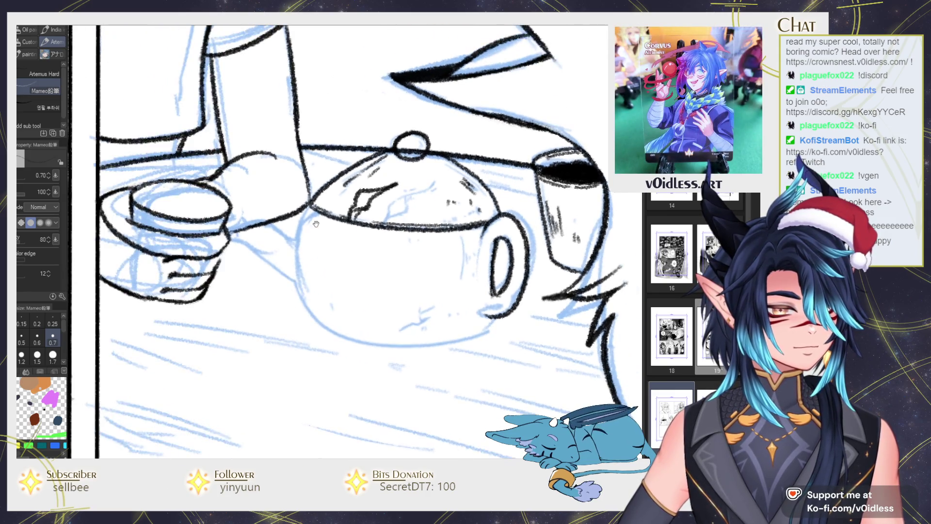
scroll(331, 251, up, 2)
mouse_move(331, 252)
mouse_down()
mouse_move(268, 243)
mouse_move(405, 356)
mouse_up()
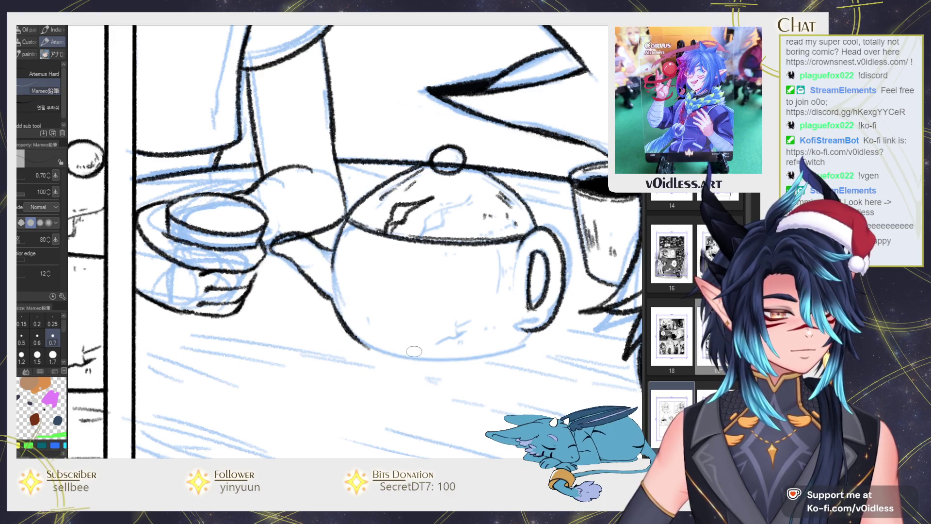
drag(332, 283, 359, 339)
key(minus)
drag(368, 305, 546, 285)
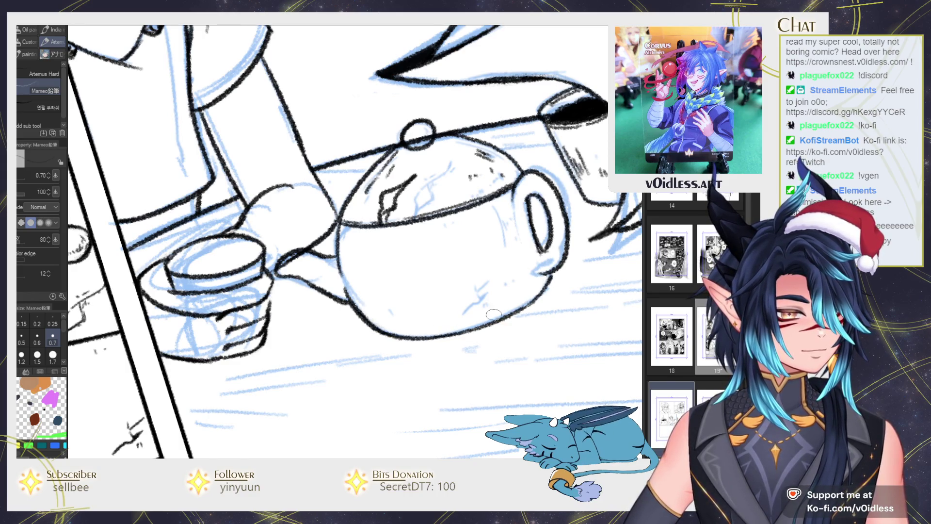
Add short hatch marks across the teapot body's lower and upper right areas.
mouse_move(441, 322)
mouse_down()
mouse_move(454, 292)
mouse_move(447, 304)
mouse_up()
drag(352, 306, 365, 297)
drag(476, 218, 475, 233)
mouse_move(483, 218)
mouse_down()
mouse_move(482, 232)
mouse_move(494, 228)
mouse_up()
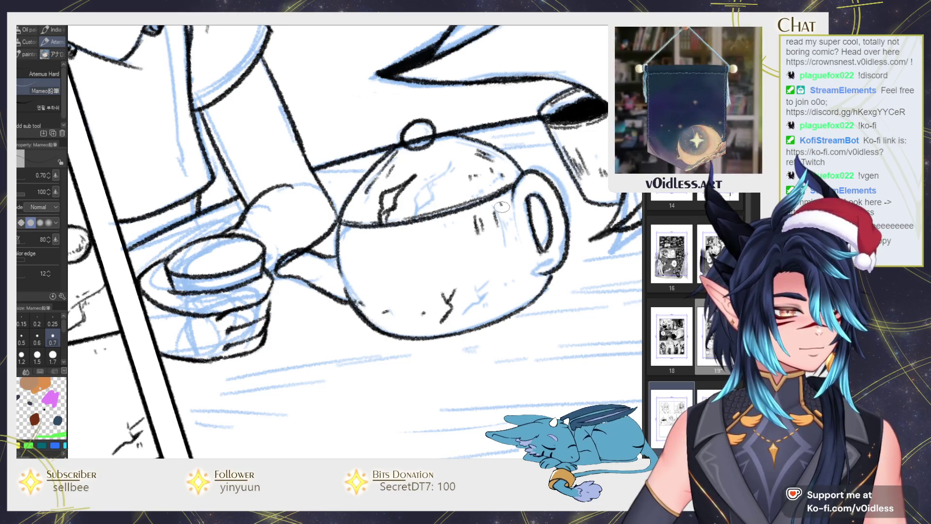
mouse_move(510, 183)
mouse_down()
mouse_move(508, 216)
mouse_move(512, 203)
mouse_up()
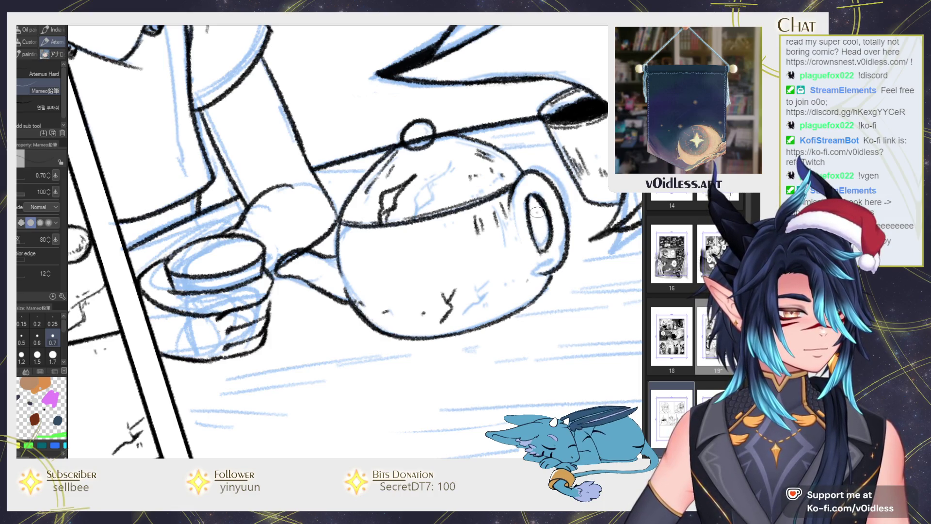
scroll(352, 320, down, 3)
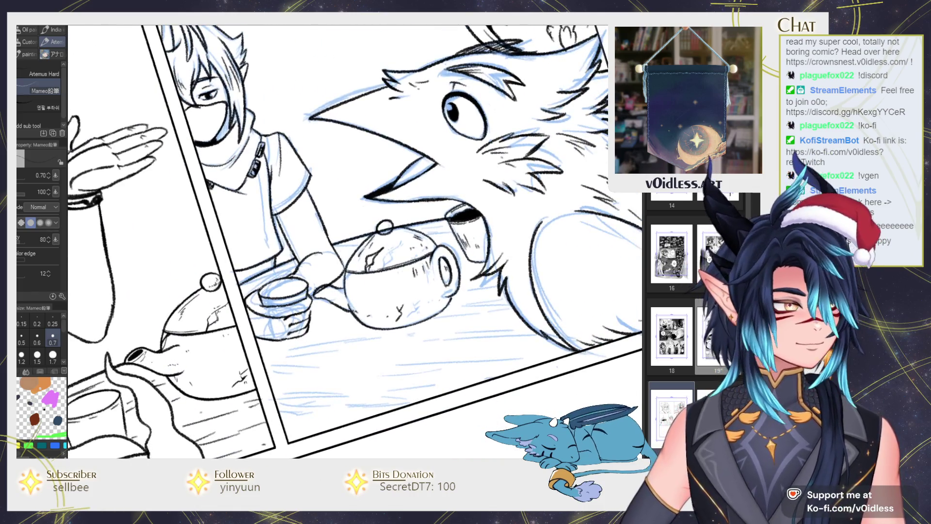
Zoom in on the masked character and ink a line down from the collar.
scroll(355, 247, up, 4)
key(e)
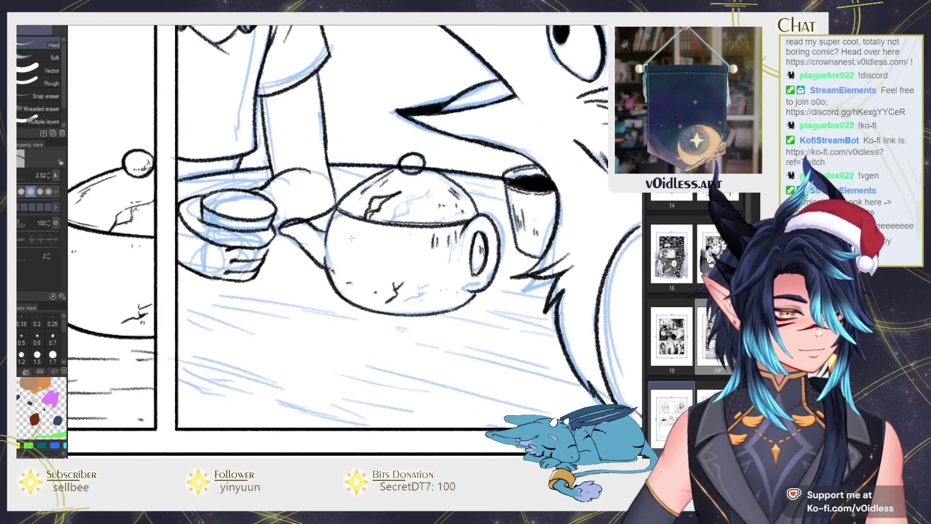
key(p)
scroll(315, 259, down, 3)
scroll(315, 260, up, 1)
scroll(318, 258, up, 1)
scroll(325, 254, up, 2)
scroll(335, 250, up, 1)
mouse_move(342, 242)
mouse_down()
mouse_move(325, 364)
mouse_move(341, 331)
mouse_up()
Add pencil lines across the masked character's shirt and shift the view along the panels.
drag(273, 317, 304, 326)
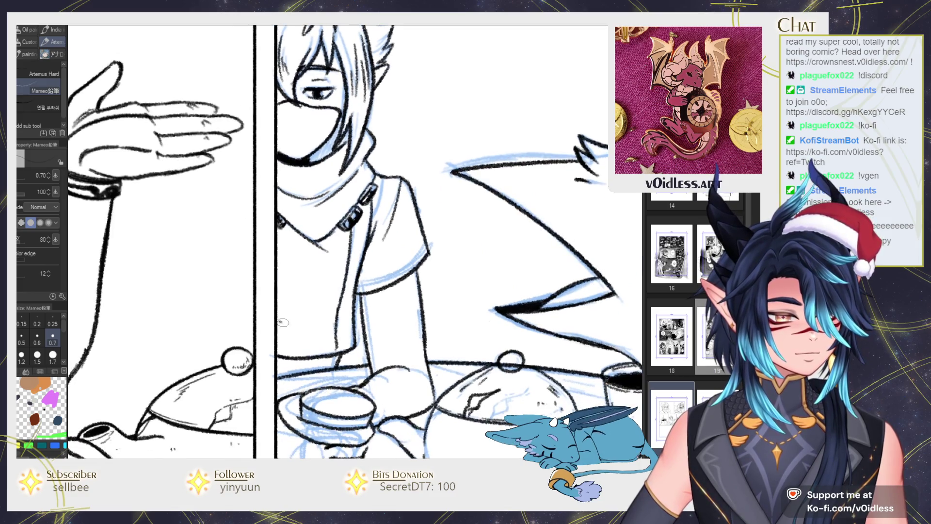
drag(354, 297, 313, 341)
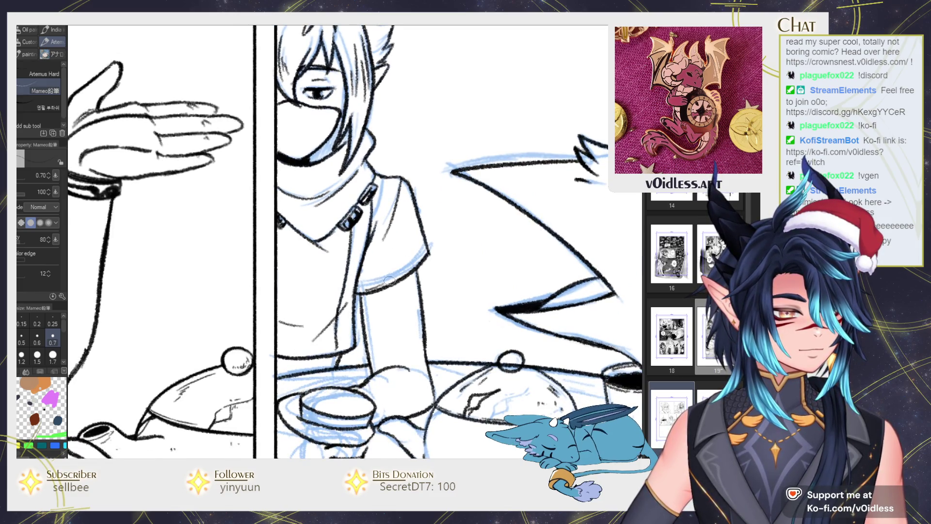
scroll(384, 280, down, 2)
scroll(436, 218, down, 1)
scroll(444, 205, down, 1)
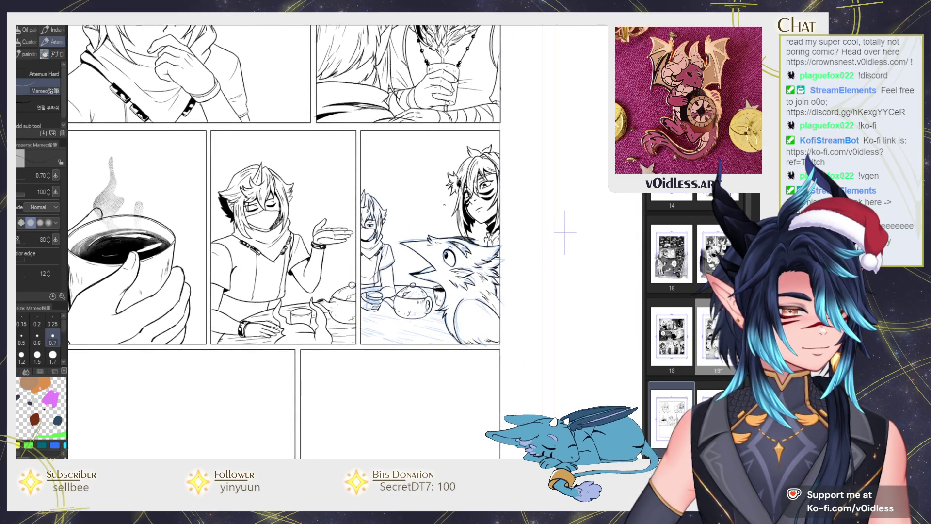
drag(312, 372, 338, 374)
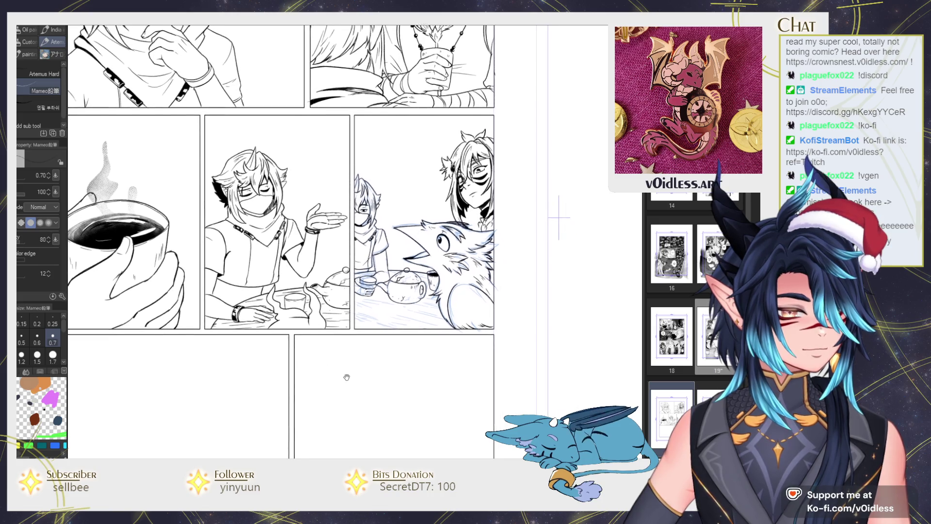
scroll(338, 374, up, 2)
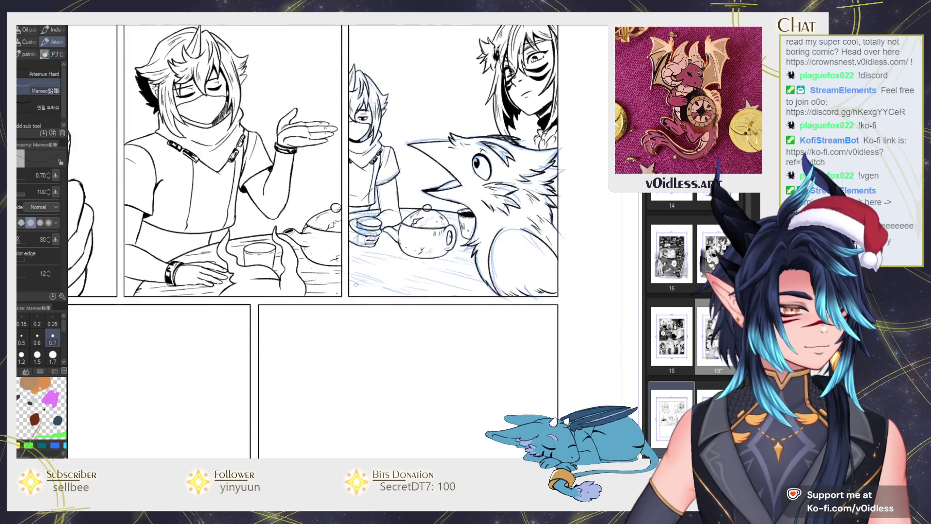
scroll(349, 358, up, 2)
scroll(405, 331, up, 3)
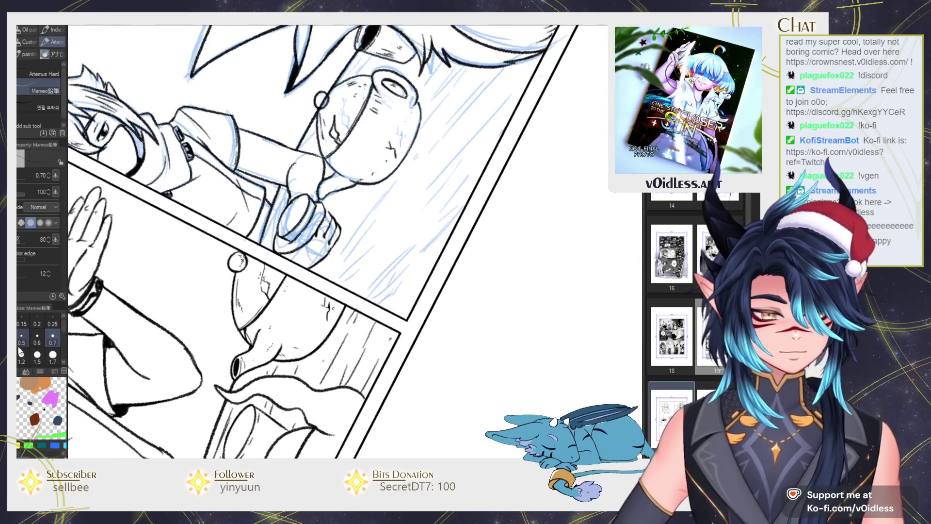
Set the brush size to 0.6 and hatch the table surface behind the teapot.
click(37, 336)
drag(323, 265, 292, 302)
scroll(292, 302, down, 1)
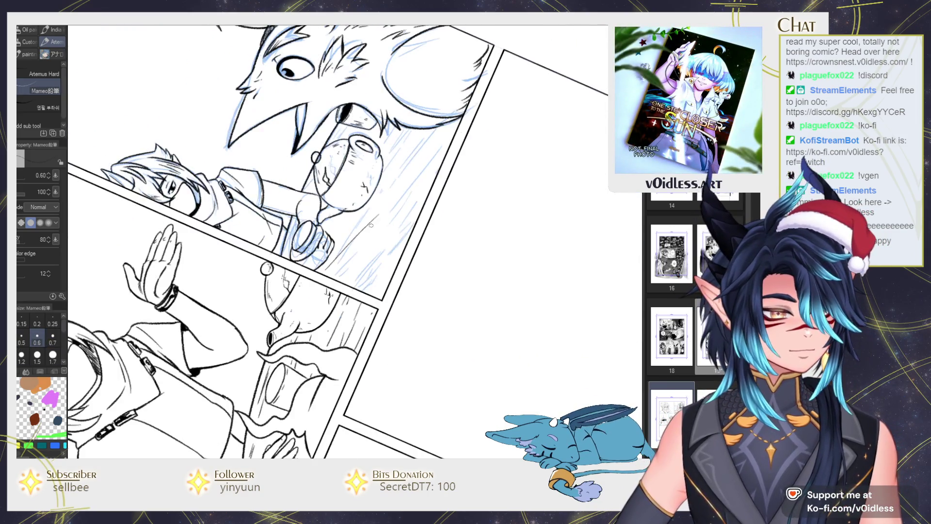
drag(429, 148, 361, 216)
drag(409, 156, 363, 213)
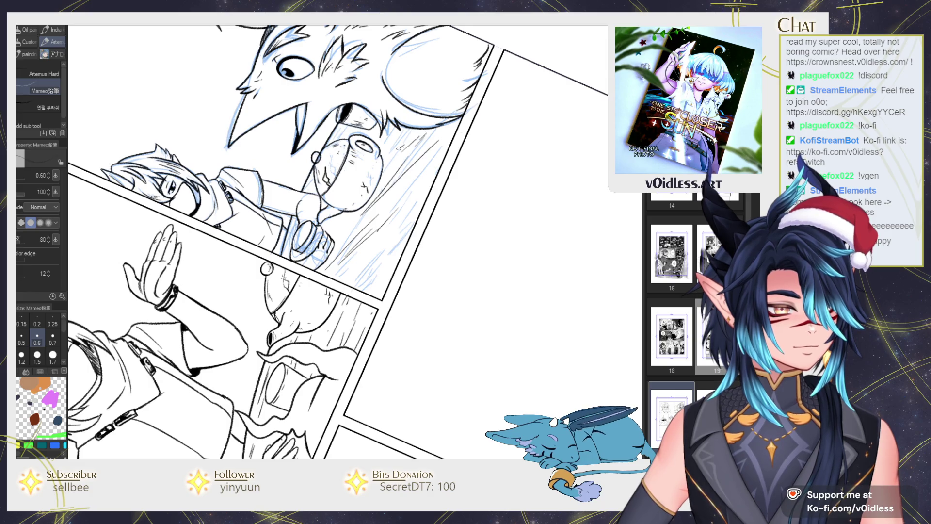
Lighten the linework near the teapot spout with the eraser, then add more table hatching.
key(e)
drag(315, 157, 335, 137)
key(p)
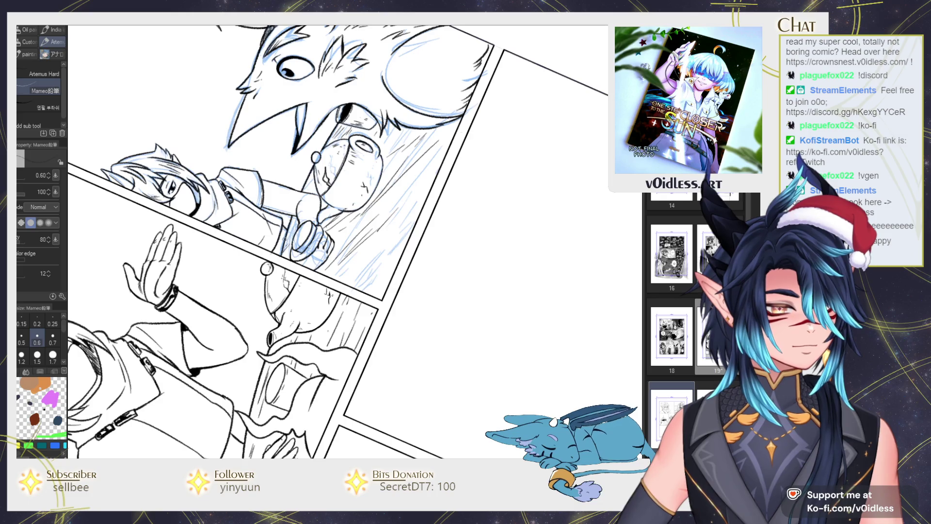
mouse_move(354, 284)
mouse_down()
mouse_move(395, 235)
mouse_move(390, 249)
mouse_up()
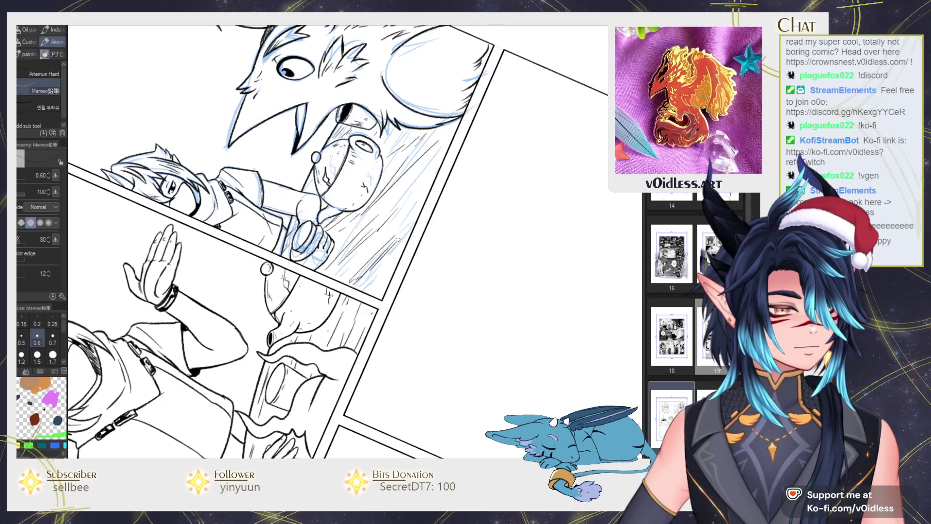
Reset the view rotation and zoom out to frame the tea-table panels.
key(ctrl+at)
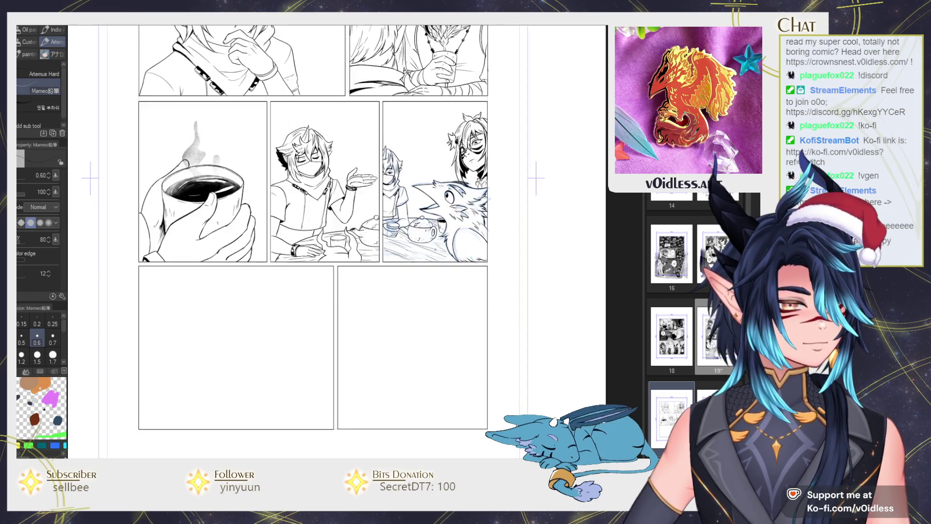
scroll(425, 251, up, 3)
drag(425, 252, 421, 293)
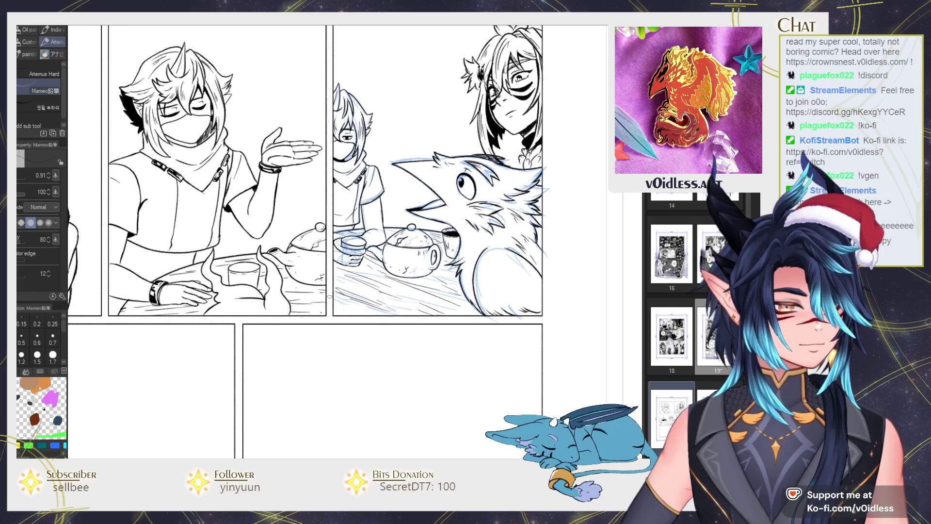
drag(594, 304, 611, 293)
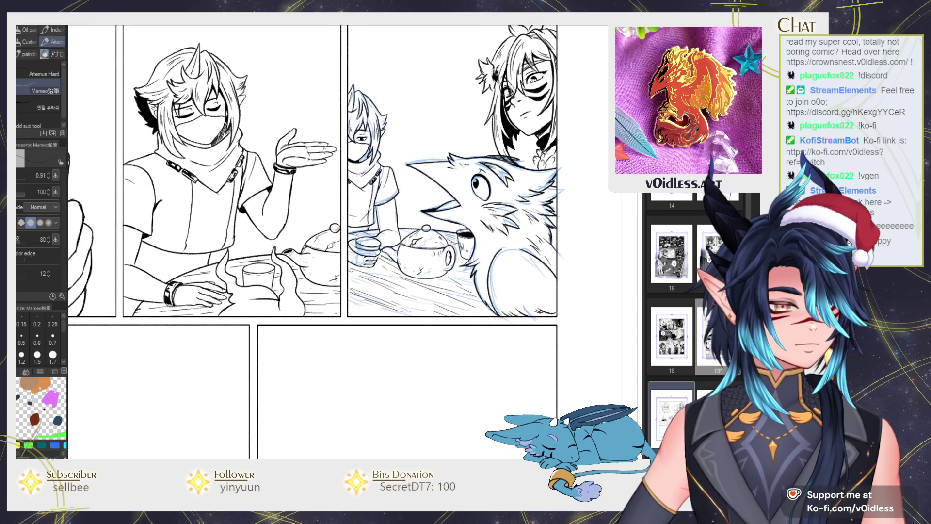
scroll(435, 202, down, 3)
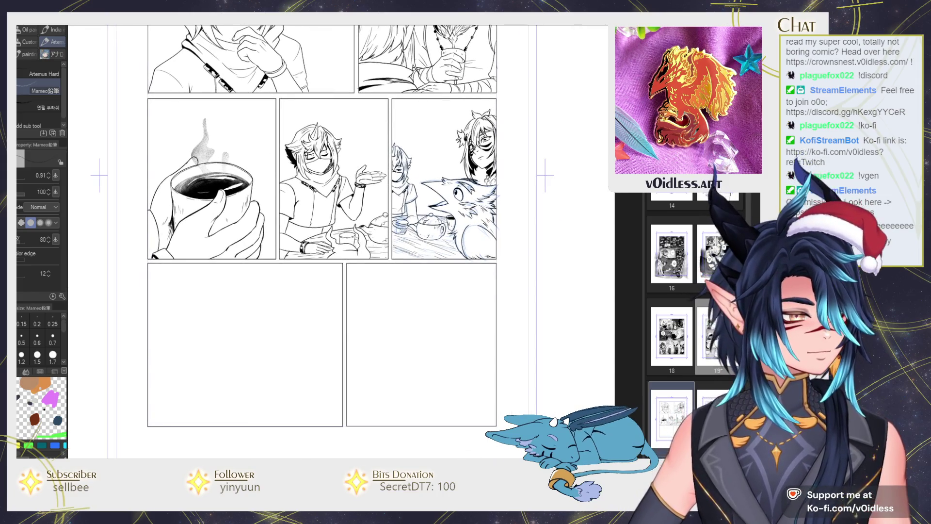
scroll(408, 238, up, 5)
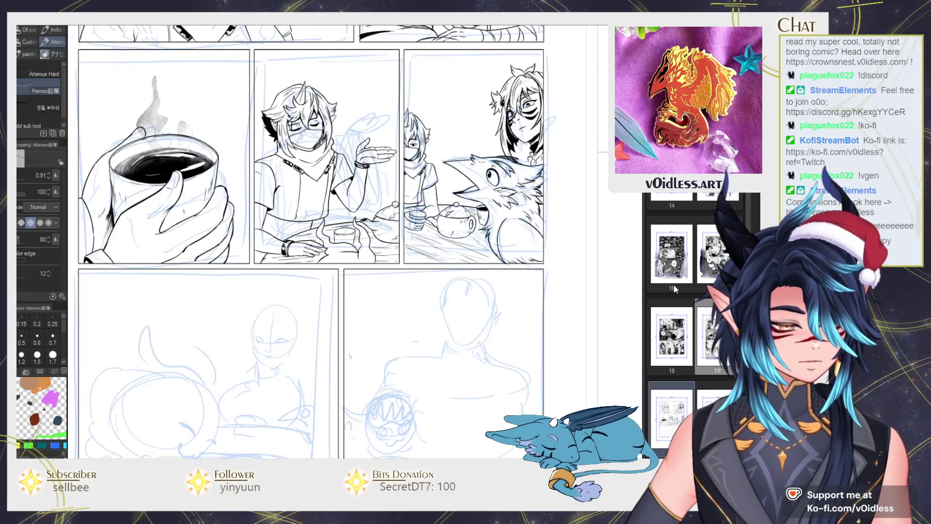
Draw curved strokes down from the table edge near the hatching, redoing the first one.
drag(361, 247, 415, 257)
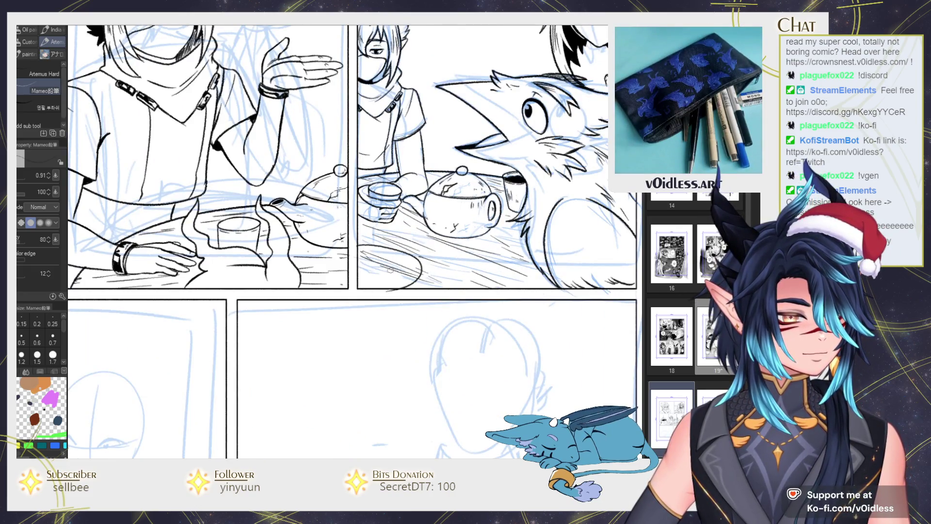
key(ctrl+z)
drag(359, 247, 404, 272)
drag(361, 249, 395, 288)
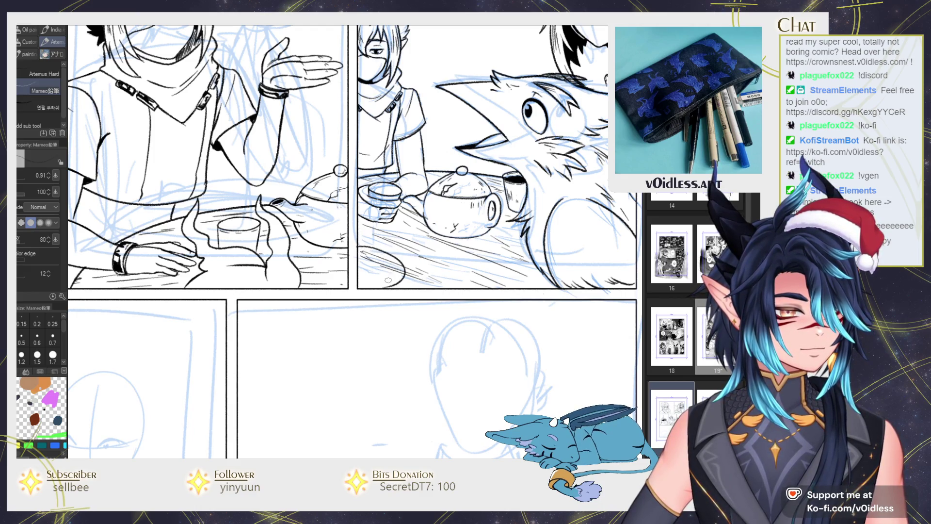
Add a short line beside the teacup, erase the dark stroke there, and redraw it.
key(e)
key(p)
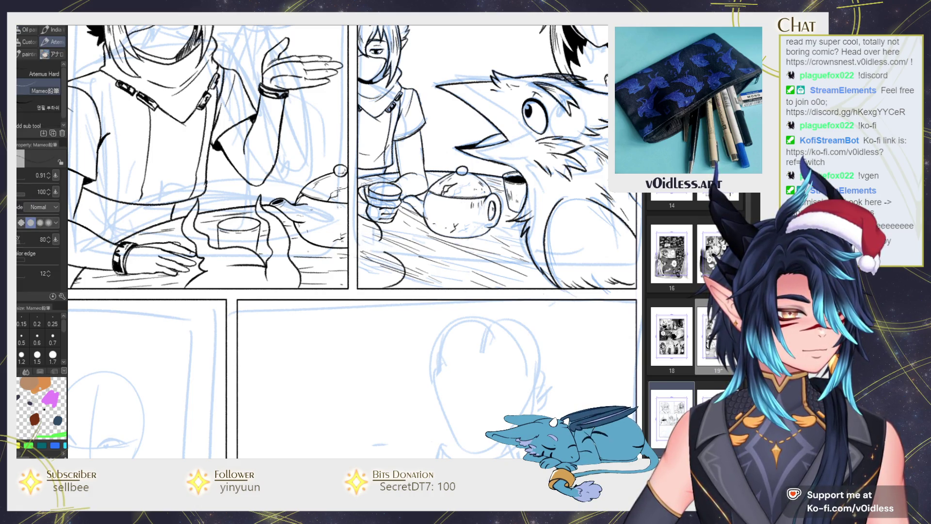
drag(379, 238, 386, 256)
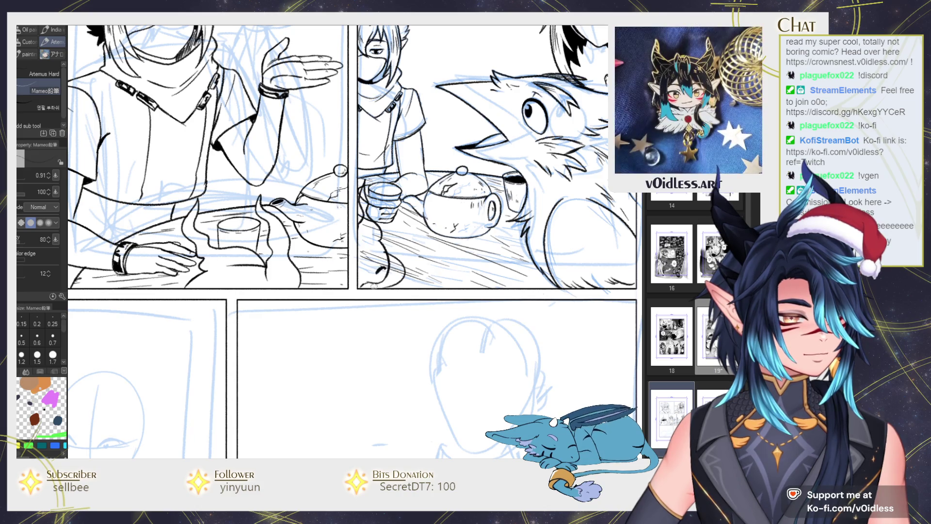
key(e)
key(p)
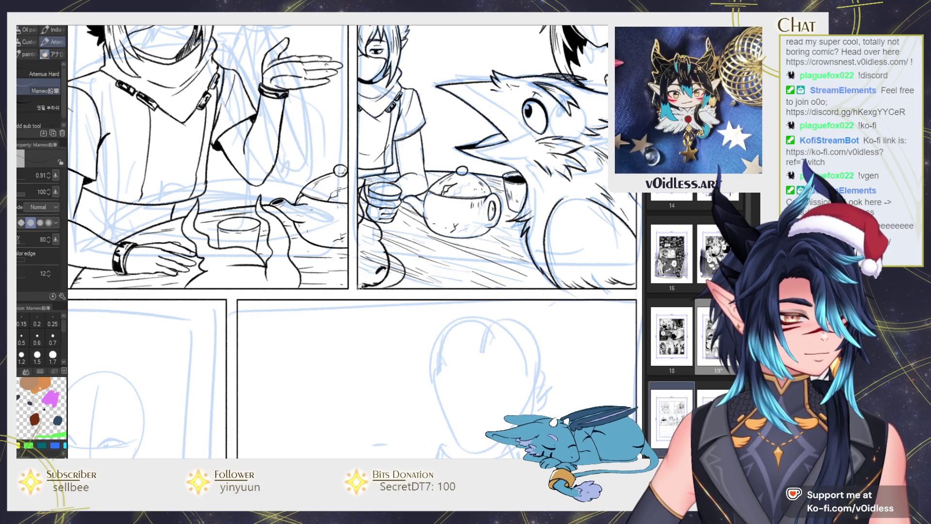
key(e)
drag(371, 287, 383, 278)
key(p)
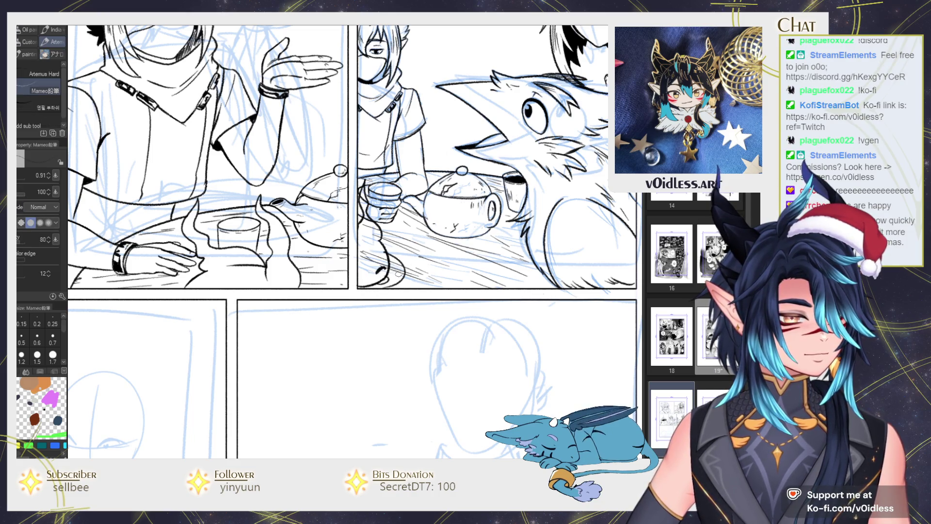
drag(397, 274, 395, 256)
Lasso the area around the cup with freehand selection, then deselect it.
scroll(384, 268, up, 2)
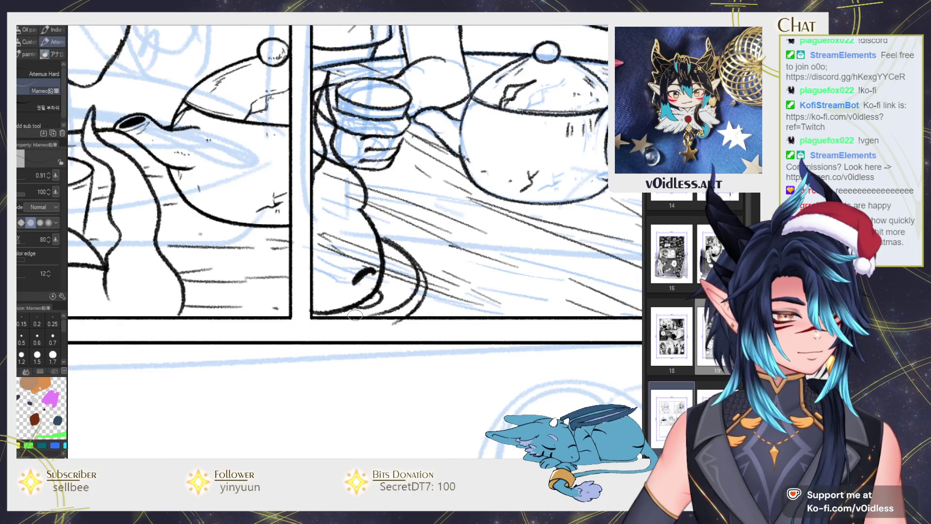
key(m)
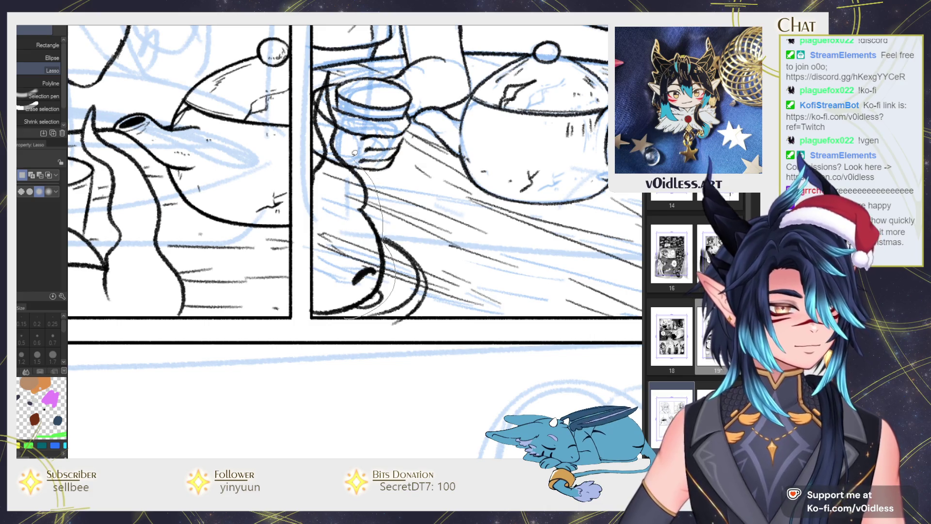
drag(387, 223, 330, 66)
key(ctrl+d)
key(e)
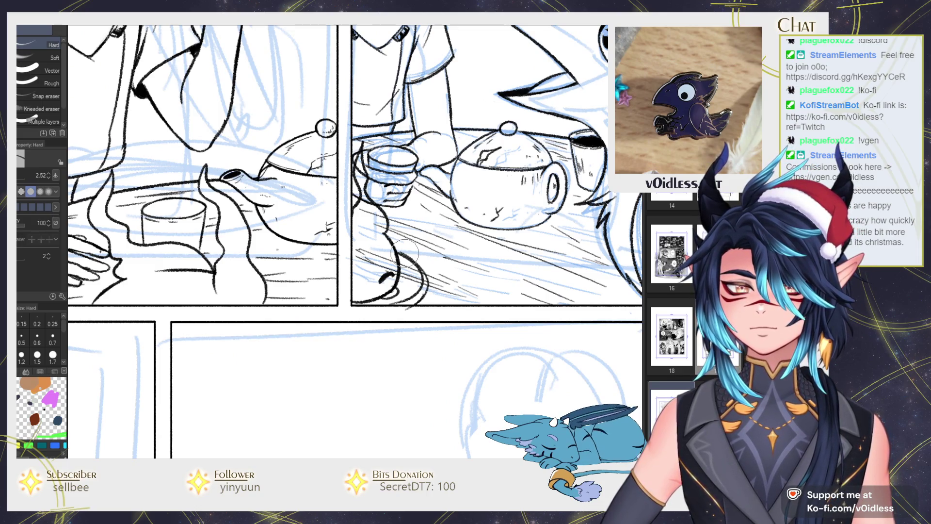
Darken the edge of the masked character's mask and shift the page toward the lower panels.
scroll(415, 312, down, 3)
key(p)
scroll(390, 239, up, 3)
scroll(390, 240, up, 3)
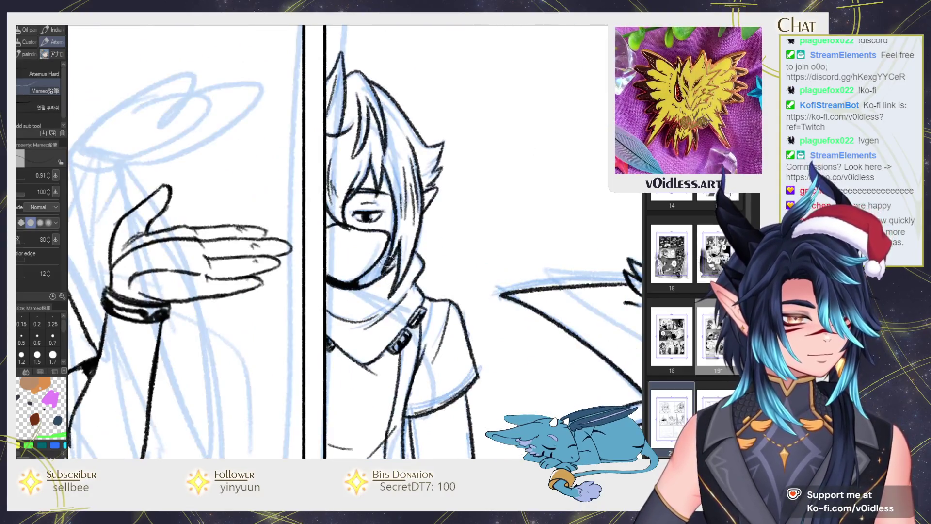
mouse_move(395, 234)
mouse_down()
mouse_move(364, 275)
mouse_move(391, 267)
mouse_up()
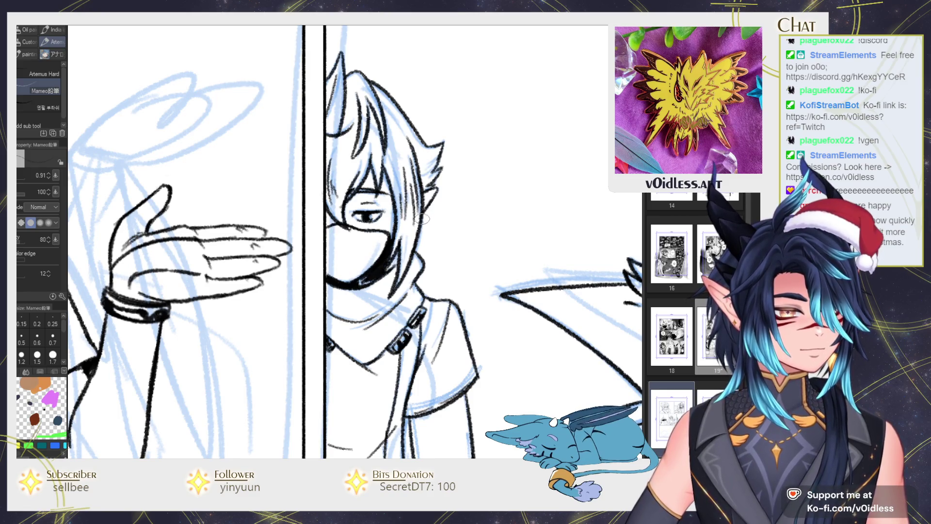
scroll(422, 218, down, 3)
scroll(467, 254, down, 2)
drag(467, 254, 461, 202)
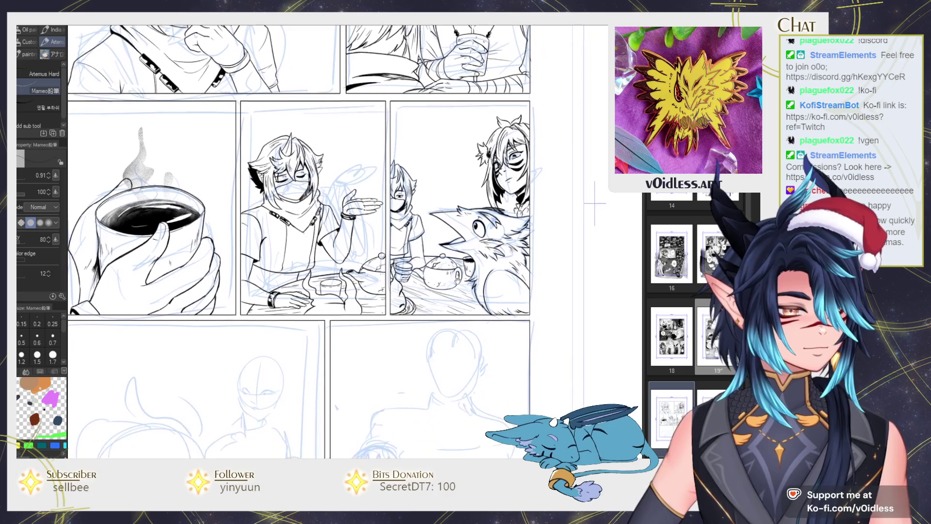
Frame the lower-left sketch panel and draw an oval head with centre and eye-line guides.
mouse_move(465, 342)
mouse_down()
mouse_move(453, 303)
mouse_move(481, 324)
mouse_up()
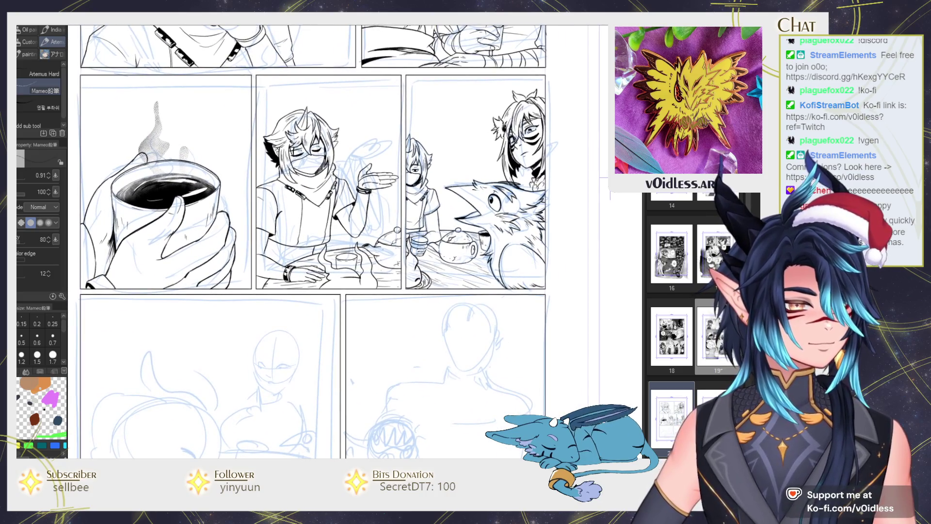
drag(520, 242, 574, 203)
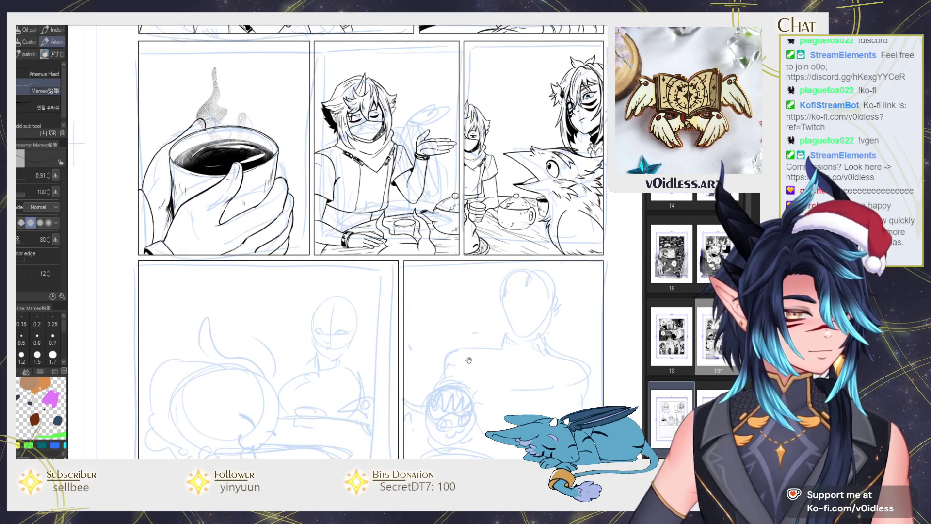
drag(334, 347, 426, 247)
scroll(427, 247, up, 2)
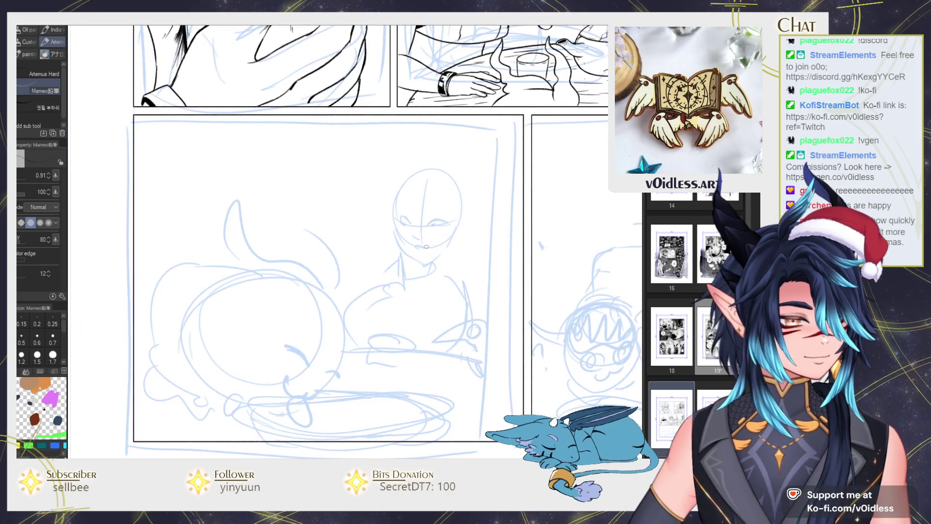
scroll(426, 247, down, 2)
drag(459, 311, 445, 331)
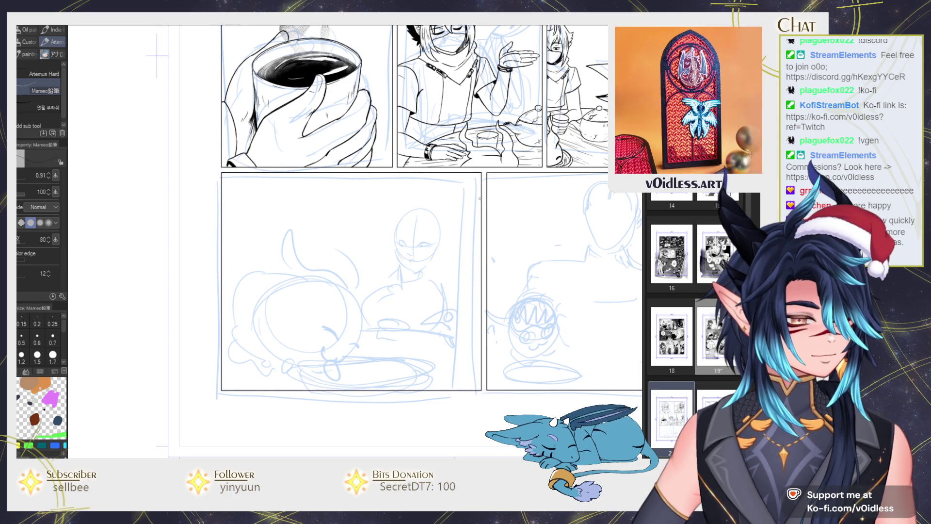
scroll(480, 198, down, 1)
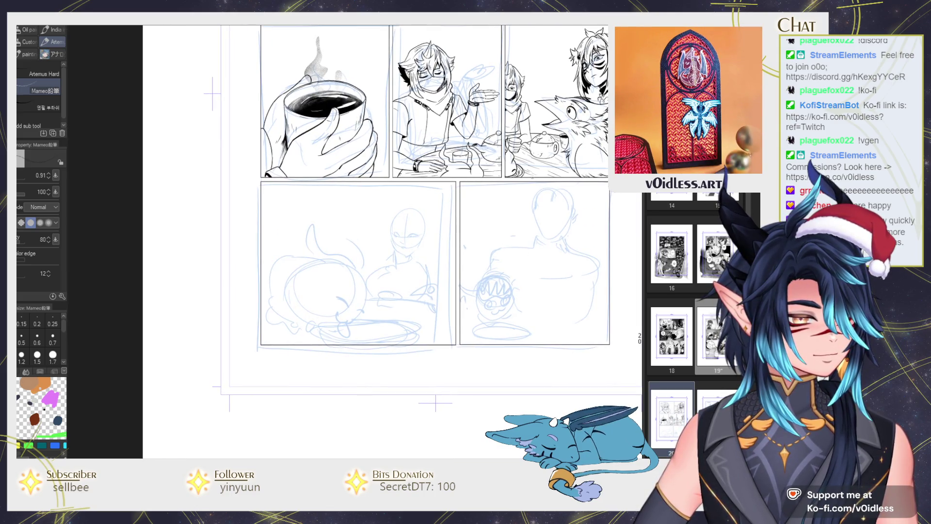
scroll(315, 176, up, 1)
scroll(316, 176, up, 1)
mouse_move(463, 244)
mouse_down()
mouse_move(452, 268)
mouse_move(410, 254)
mouse_up()
mouse_move(432, 224)
mouse_down()
mouse_move(432, 280)
mouse_move(454, 262)
mouse_move(419, 264)
mouse_up()
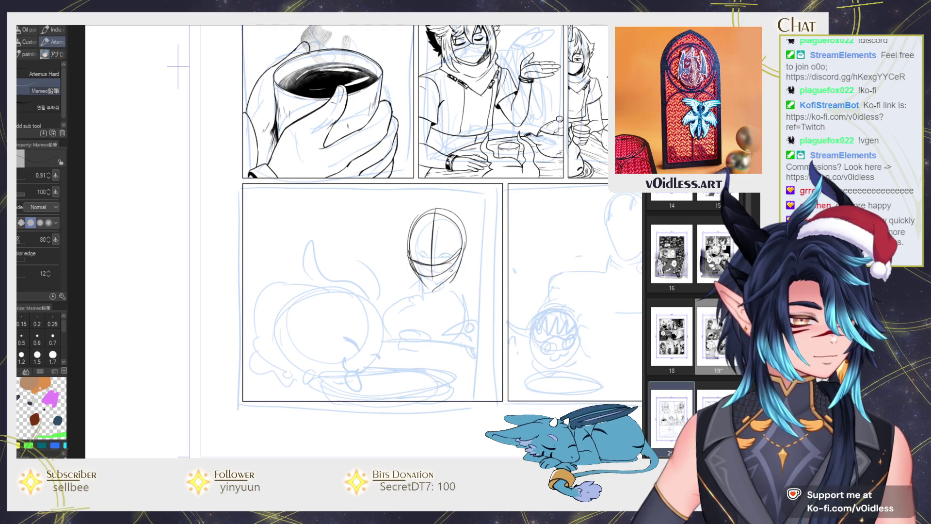
Draw hair strokes on the upper left of the head.
mouse_move(437, 258)
mouse_down()
mouse_move(338, 358)
mouse_move(409, 279)
mouse_up()
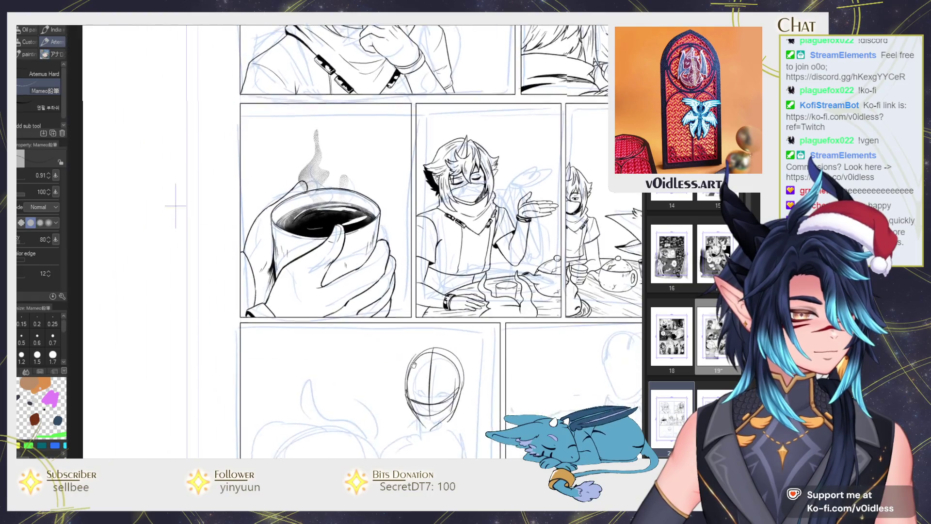
drag(393, 237, 411, 256)
mouse_move(397, 246)
mouse_down()
mouse_move(413, 262)
mouse_move(387, 266)
mouse_up()
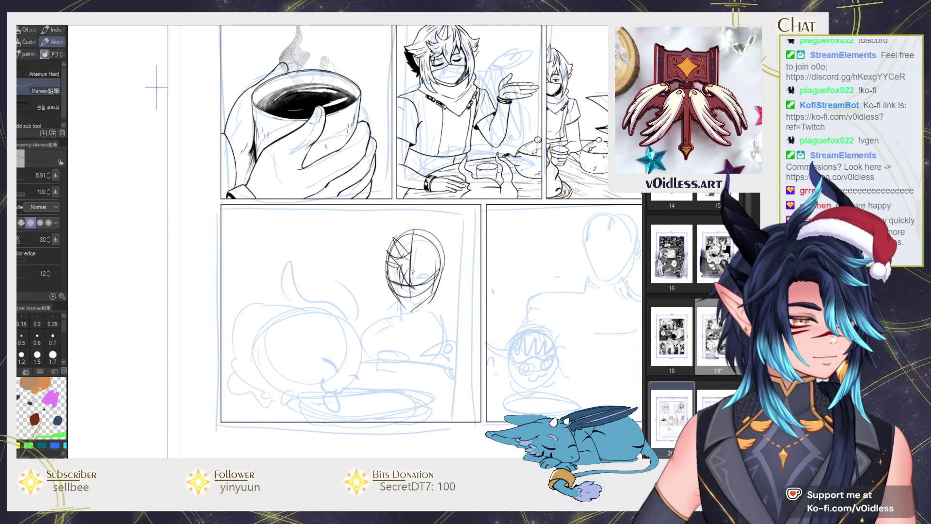
key(e)
key(p)
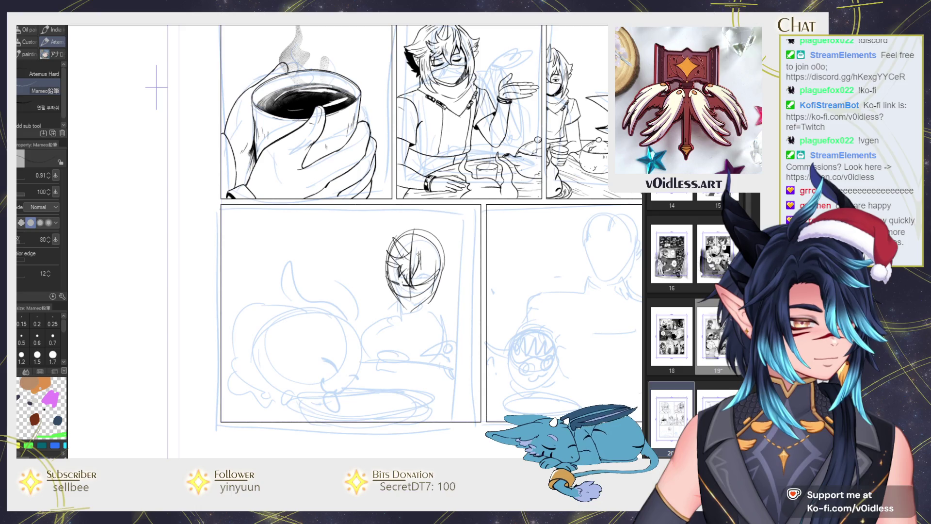
Draw a line near the right eye, erase a stray mark, and add strokes on the left of the face.
drag(416, 281, 433, 276)
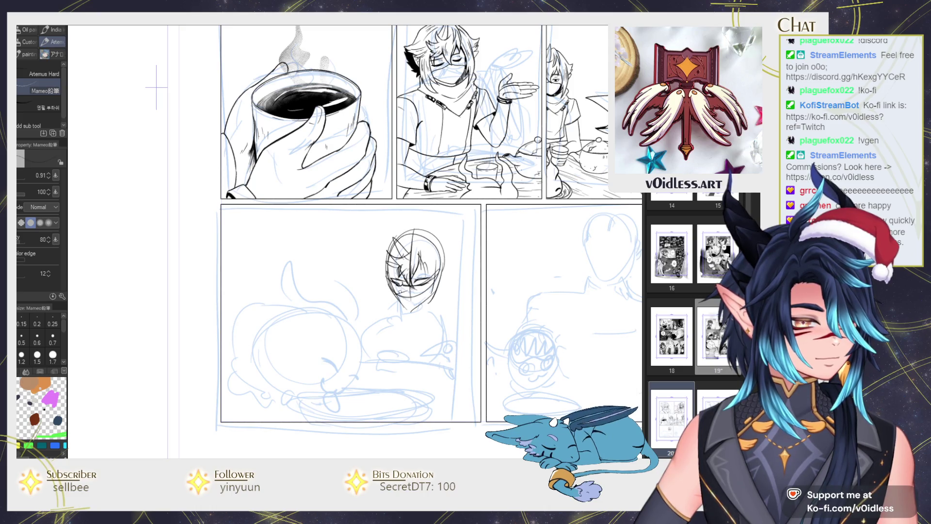
key(e)
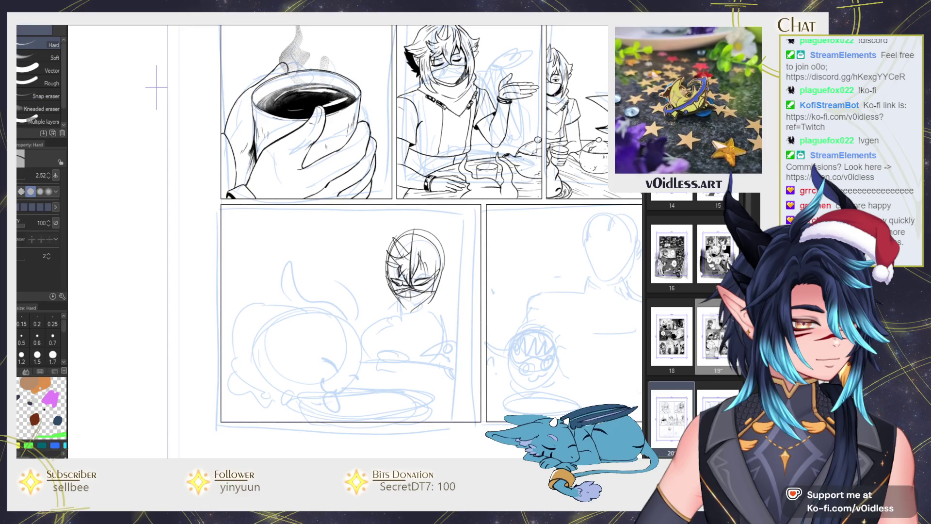
mouse_move(420, 290)
mouse_down()
mouse_move(422, 298)
mouse_move(435, 288)
mouse_up()
key(p)
key(e)
key(p)
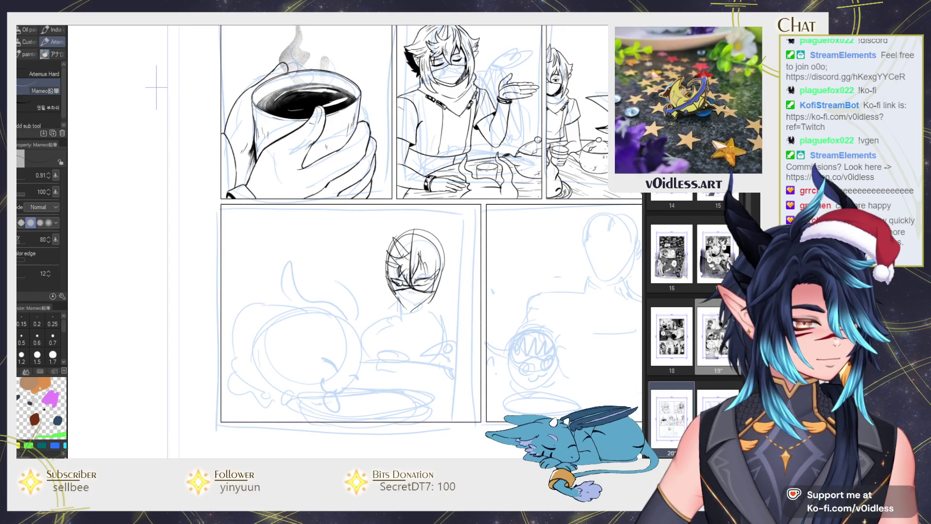
mouse_move(389, 283)
mouse_down()
mouse_move(408, 279)
mouse_move(390, 279)
mouse_up()
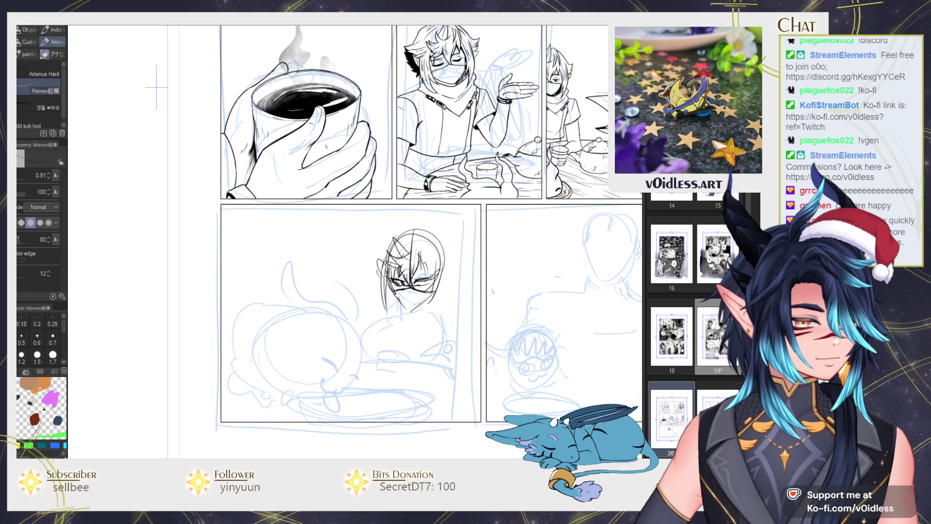
Redraw the right side of the head and add strokes to its left side.
drag(437, 259, 434, 294)
key(e)
mouse_move(432, 262)
mouse_down()
mouse_move(425, 315)
mouse_move(437, 298)
mouse_up()
key(p)
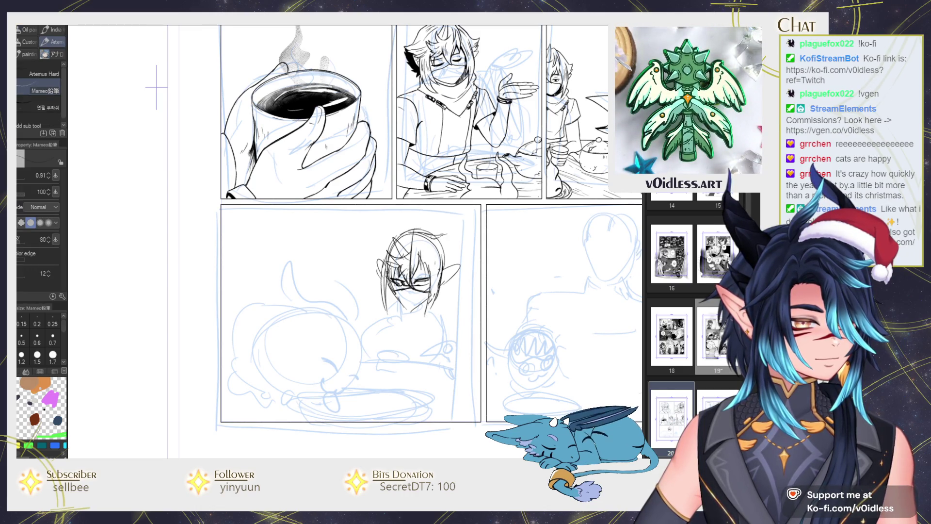
mouse_move(445, 241)
mouse_down()
mouse_move(449, 265)
mouse_move(425, 311)
mouse_up()
mouse_move(384, 261)
mouse_down()
mouse_move(376, 272)
mouse_move(388, 299)
mouse_move(427, 278)
mouse_up()
Draw the collar under the character's face, extending its left-side lines.
scroll(429, 228, down, 1)
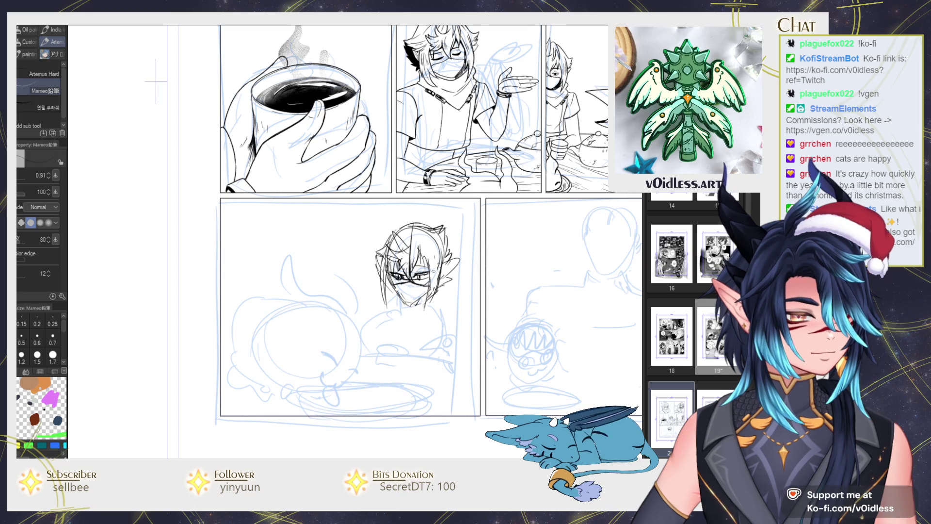
scroll(429, 228, down, 2)
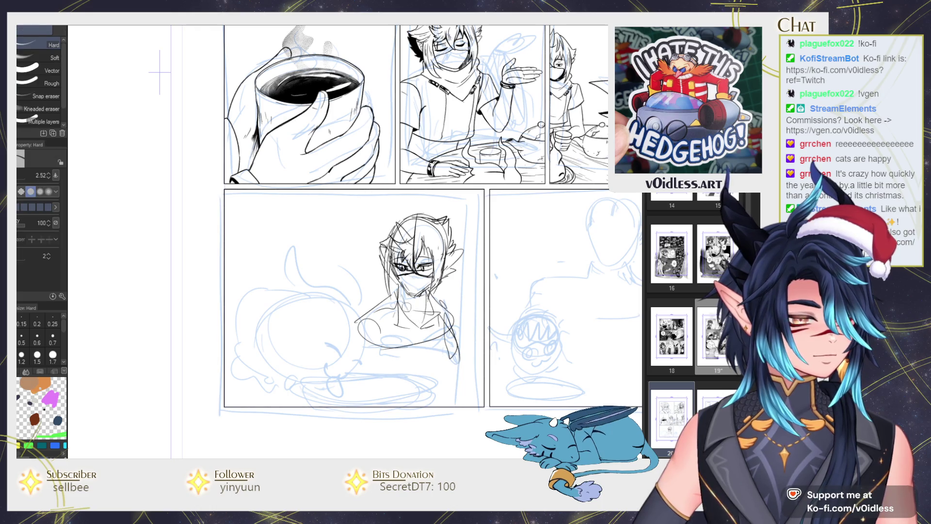
drag(403, 300, 454, 288)
drag(385, 294, 372, 303)
drag(372, 300, 383, 308)
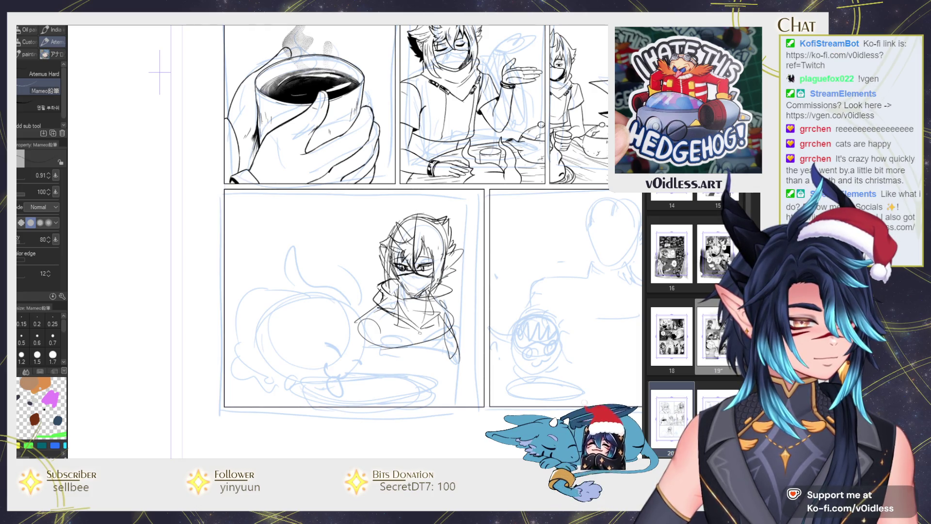
key(e)
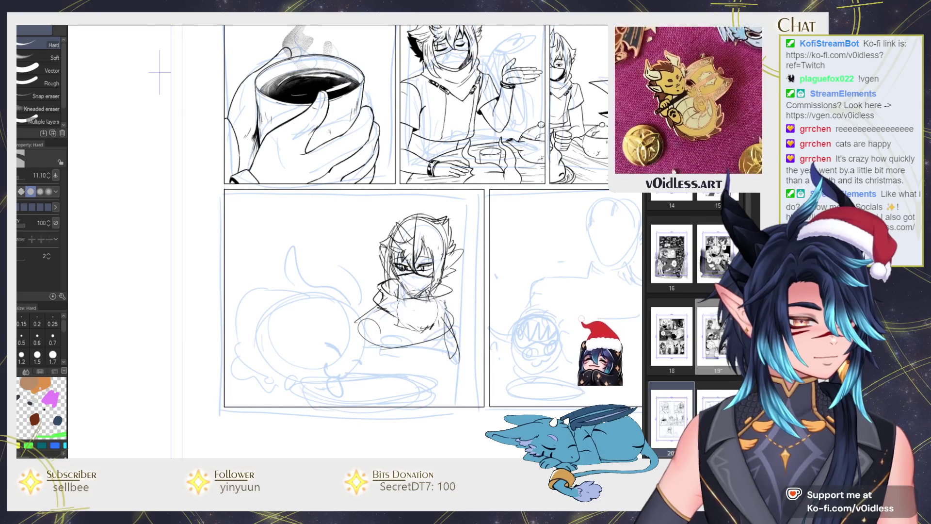
key(p)
mouse_move(446, 294)
mouse_down()
mouse_move(396, 297)
mouse_move(450, 294)
mouse_up()
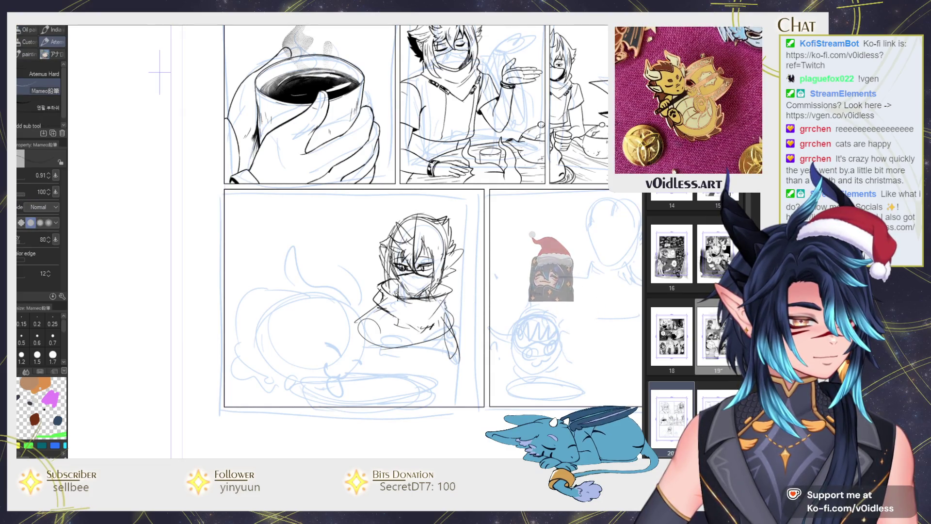
Add more collar strokes and draw the lower body outline down the left side.
scroll(394, 291, down, 1)
drag(383, 273, 401, 284)
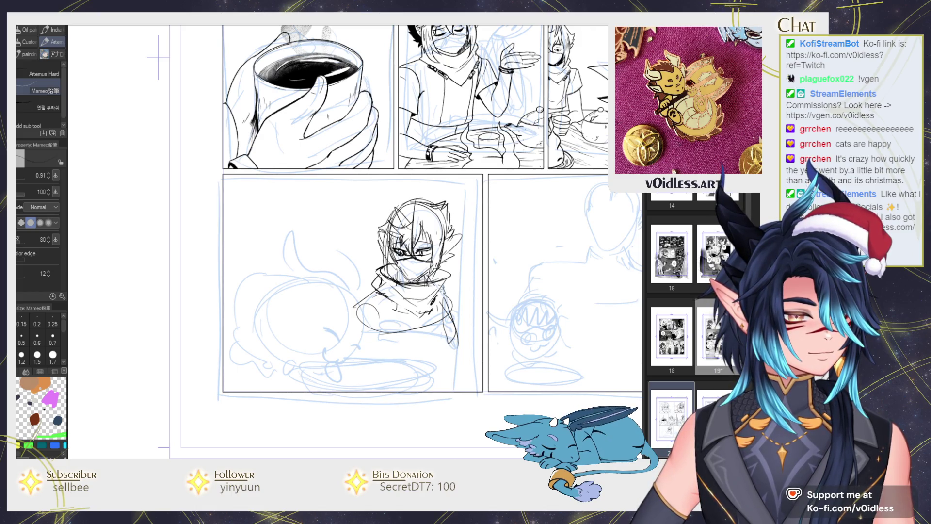
drag(431, 303, 439, 292)
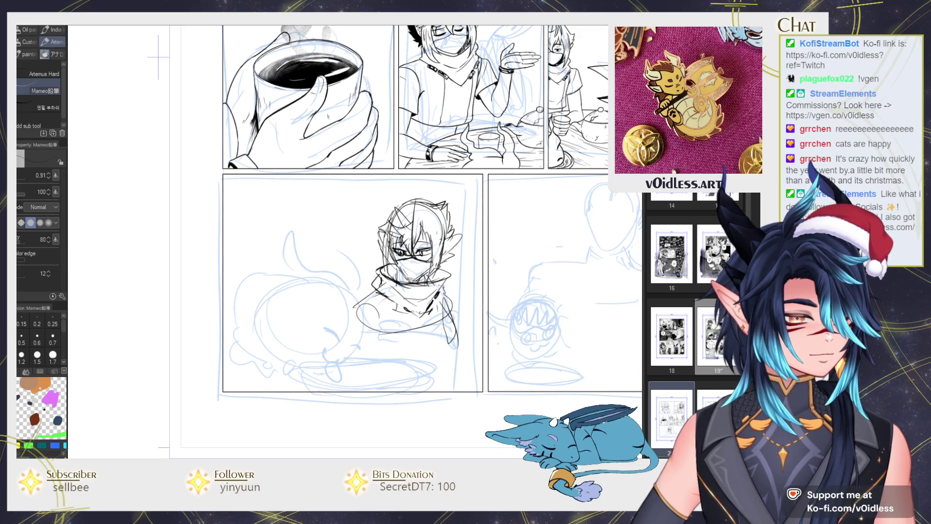
scroll(394, 243, down, 2)
drag(372, 257, 350, 274)
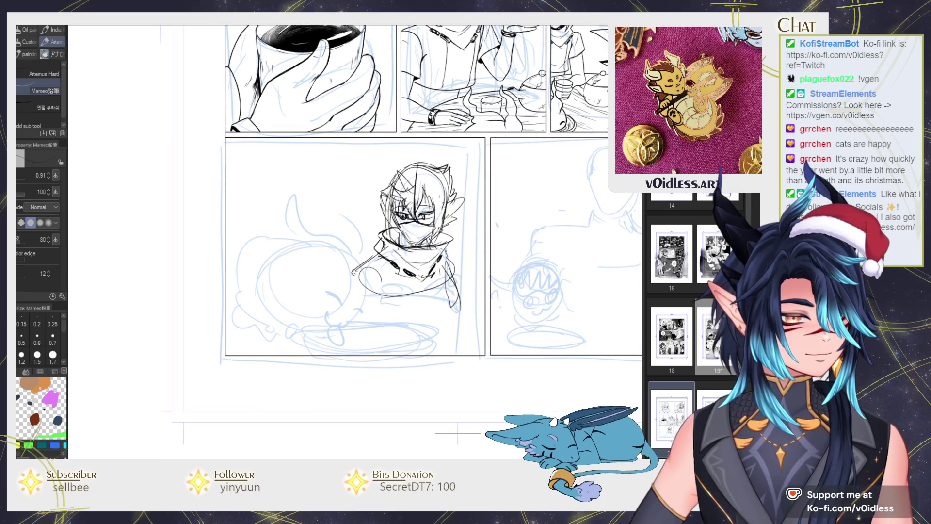
mouse_move(449, 266)
mouse_down()
mouse_move(442, 300)
mouse_move(367, 317)
mouse_up()
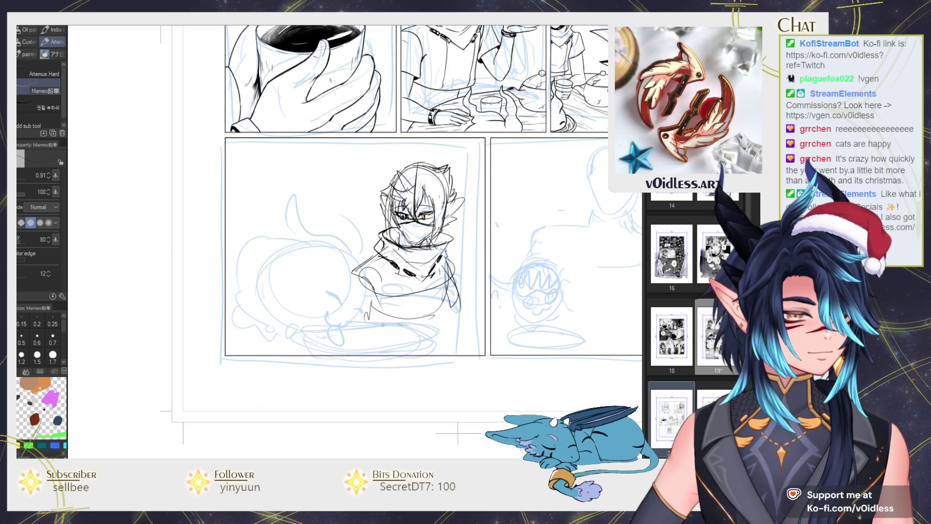
drag(373, 281, 355, 346)
Scale the character sketch down to about 83% and confirm.
key(ctrl+t)
drag(435, 296, 447, 261)
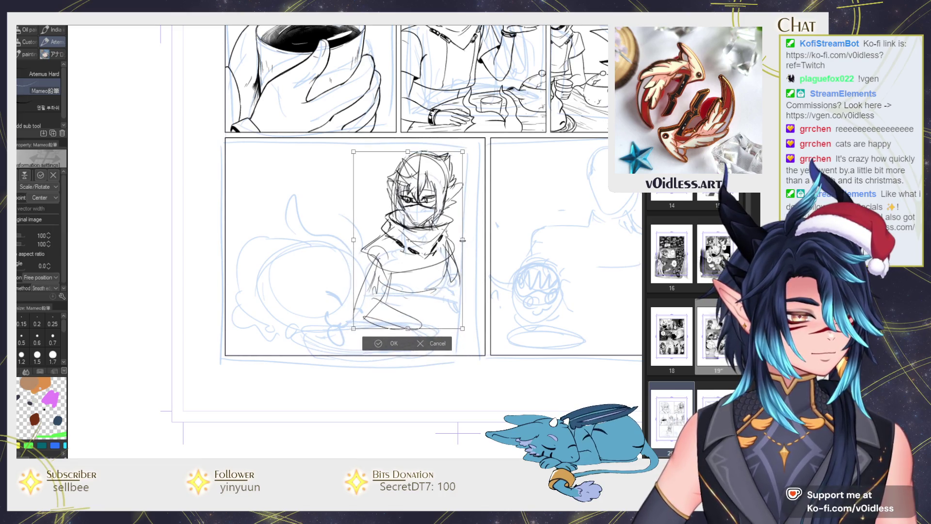
key(Return)
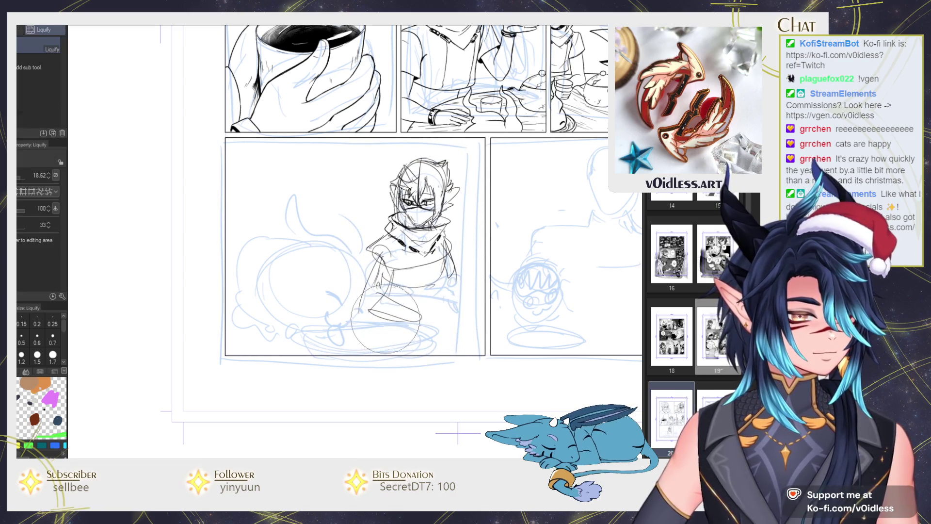
Erase the old leg lines, redraw the seated legs, and draw the forearm reaching forward.
key(e)
drag(371, 298, 377, 265)
key(p)
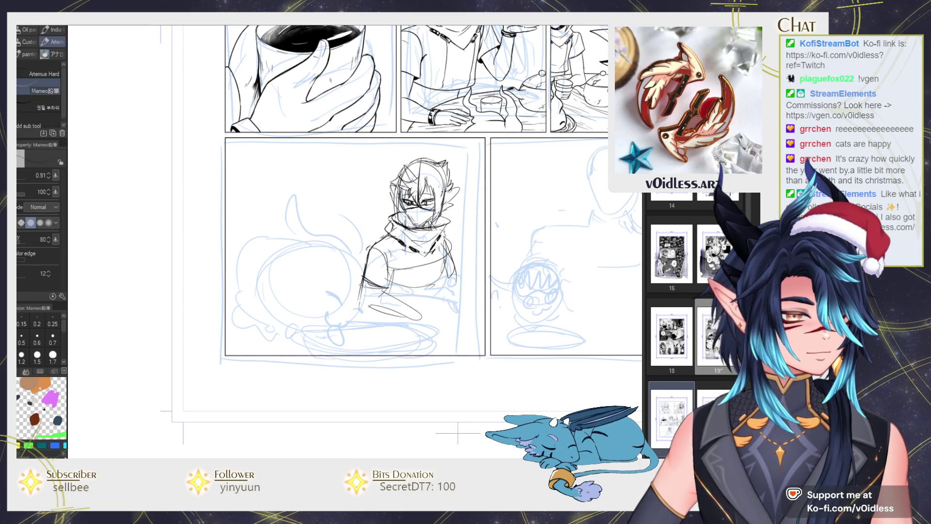
drag(358, 287, 398, 266)
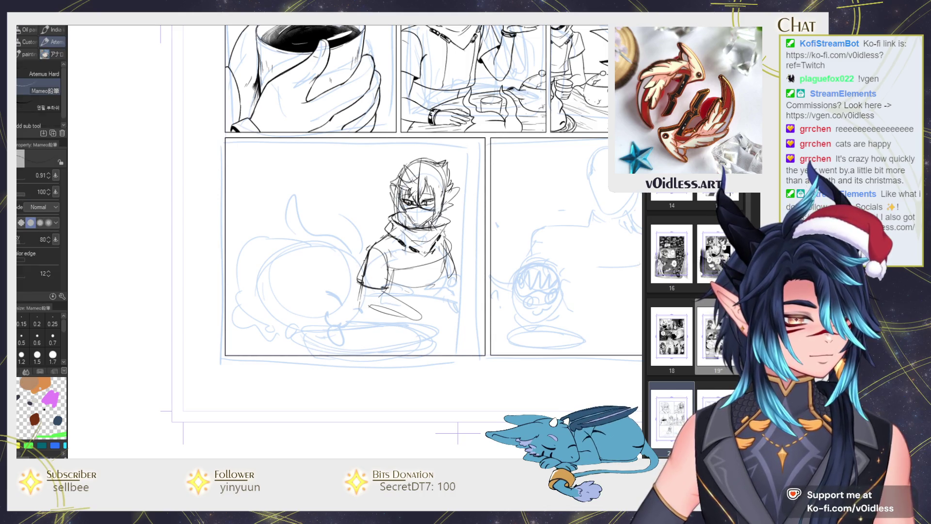
key(e)
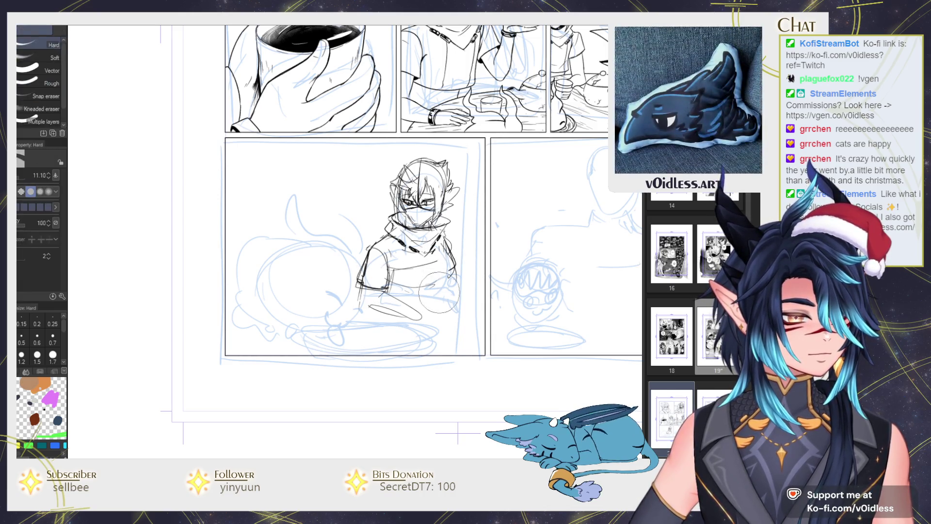
mouse_move(398, 286)
mouse_down()
mouse_move(427, 276)
mouse_move(441, 295)
mouse_move(365, 295)
mouse_move(420, 315)
mouse_up()
key(p)
mouse_move(357, 309)
mouse_down()
mouse_move(408, 325)
mouse_move(426, 320)
mouse_up()
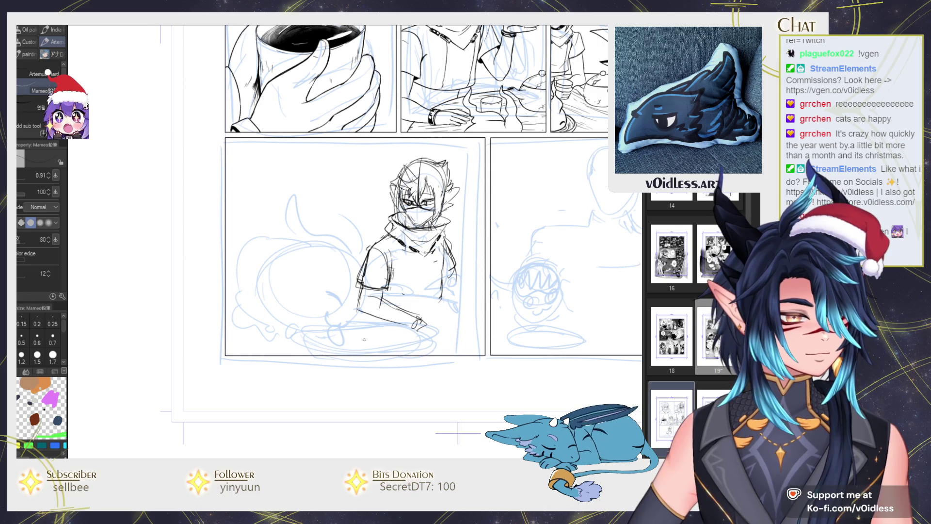
scroll(441, 274, down, 1)
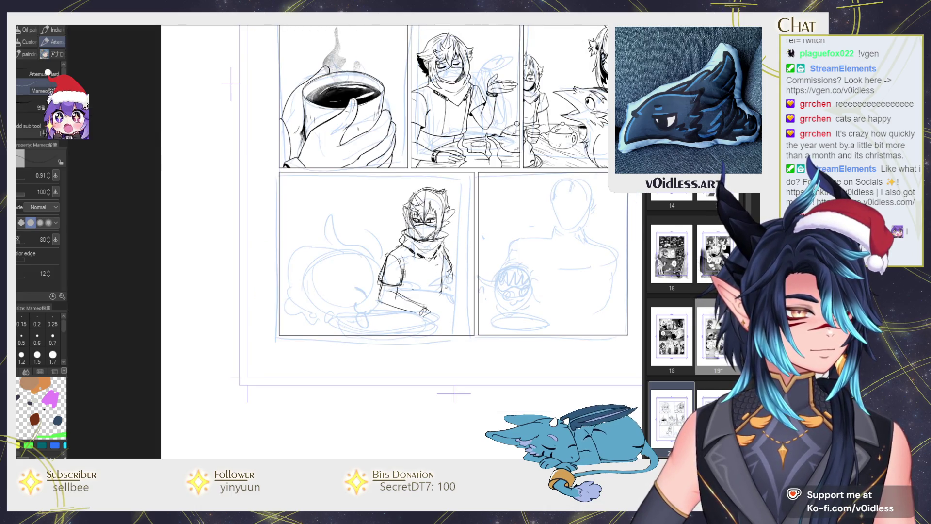
Sketch an oval at the hand and redraw the long lower-arm line along the table.
scroll(429, 310, up, 2)
drag(428, 294, 420, 297)
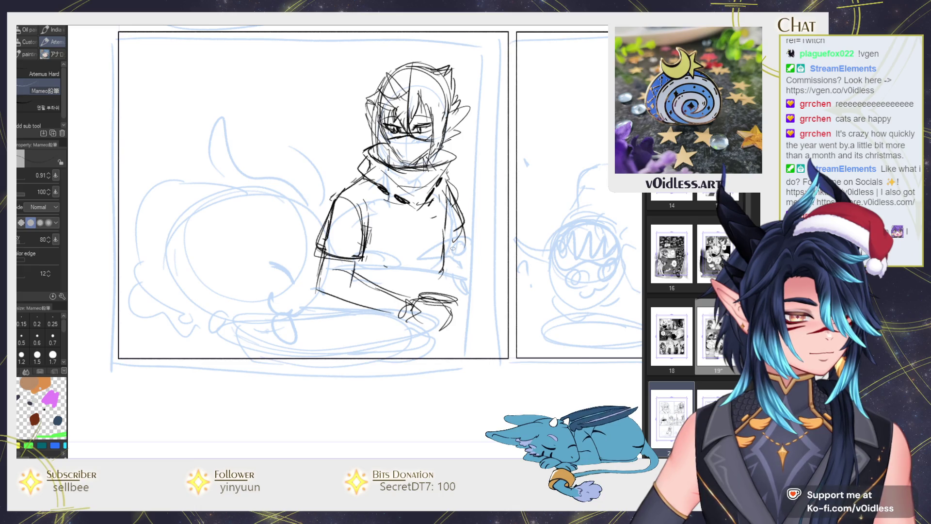
drag(359, 269, 456, 270)
key(ctrl+z)
mouse_move(358, 276)
mouse_down()
mouse_move(442, 278)
mouse_move(579, 252)
mouse_move(625, 260)
mouse_up()
drag(601, 266, 534, 271)
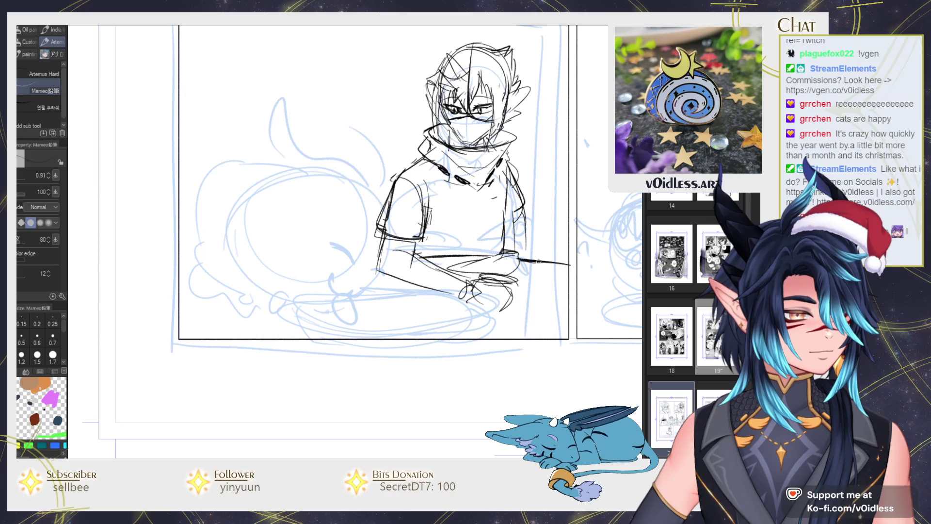
Sketch the right arm, shoulder and sleeve, and fix the lines around the hands.
drag(526, 221, 515, 246)
drag(506, 163, 518, 174)
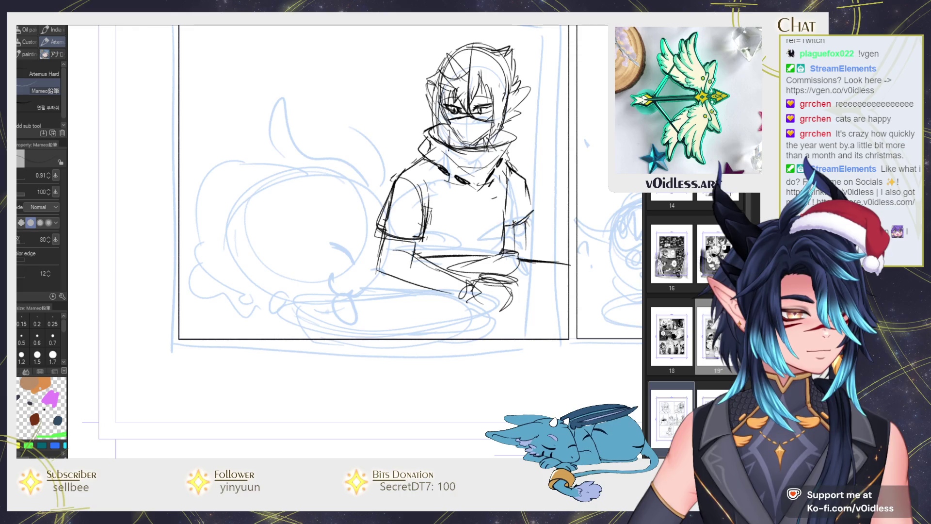
mouse_move(528, 221)
mouse_down()
mouse_move(524, 259)
mouse_move(517, 248)
mouse_up()
drag(460, 272, 476, 271)
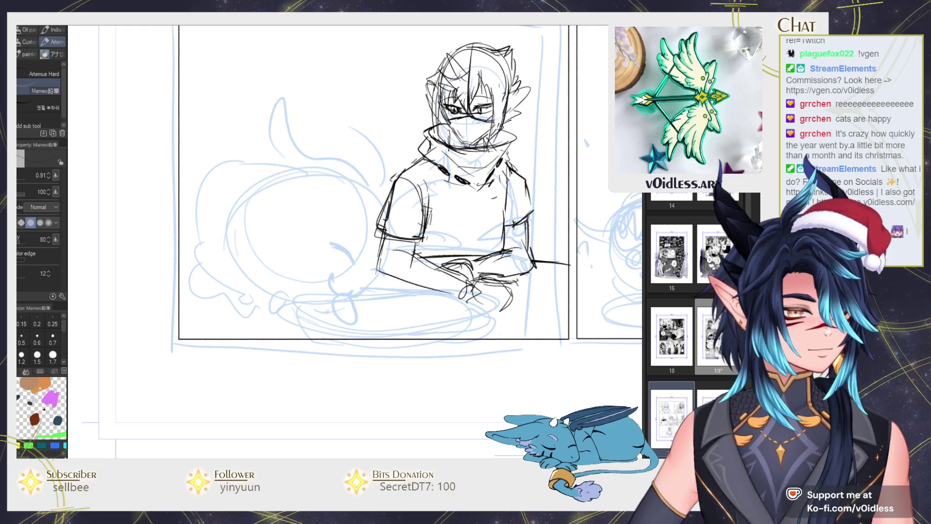
Add fold lines across the torso and zoom out to see the whole panel.
mouse_move(454, 183)
mouse_down()
mouse_move(442, 252)
mouse_move(495, 250)
mouse_up()
mouse_move(506, 186)
mouse_down()
mouse_move(494, 237)
mouse_move(509, 252)
mouse_up()
drag(500, 219, 496, 245)
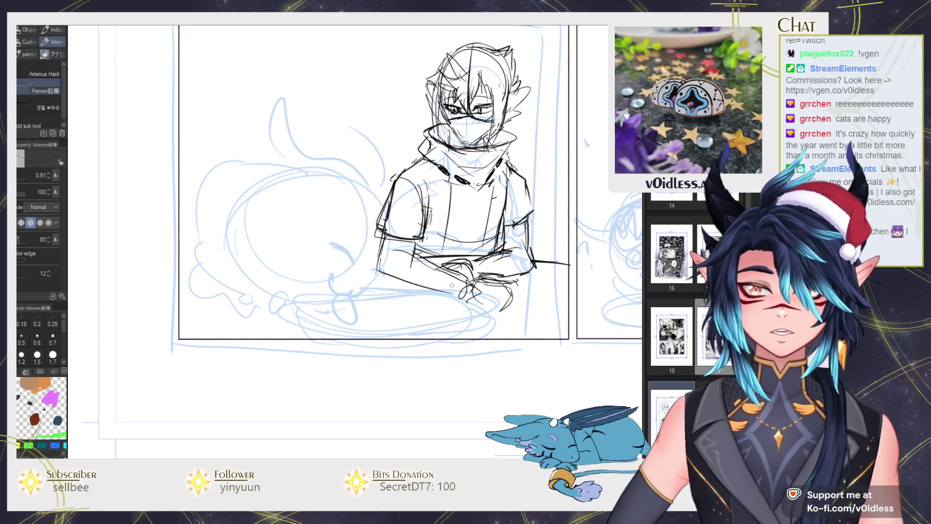
key(ctrl+minus)
key(ctrl+minus)
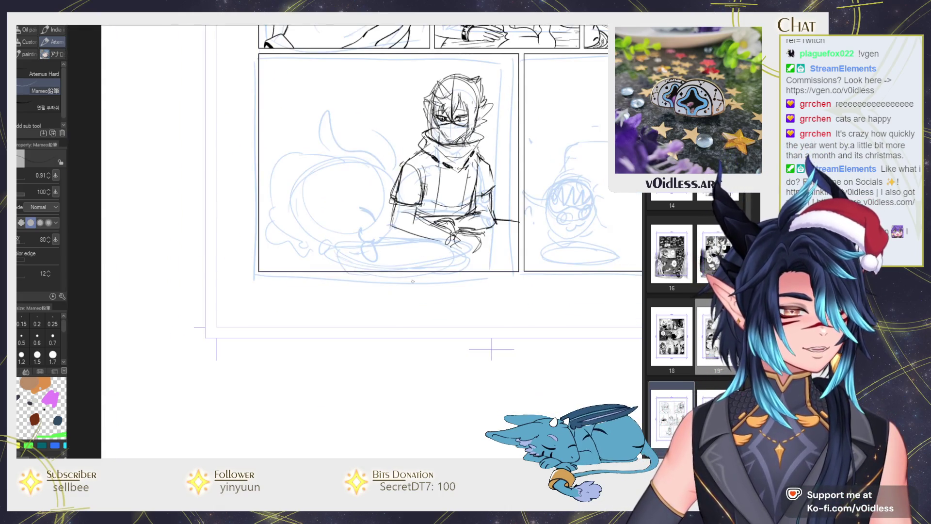
Sweep a long curved table edge across the lower-left panel and Liquify-warp the head and collar.
drag(519, 221, 270, 277)
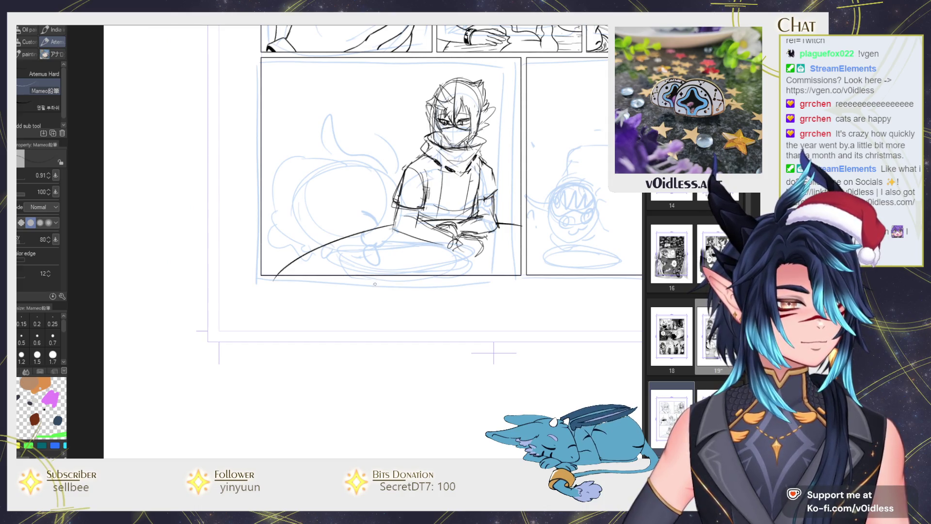
mouse_move(456, 248)
mouse_down()
mouse_move(428, 283)
mouse_move(414, 116)
mouse_move(490, 112)
mouse_move(406, 124)
mouse_move(438, 167)
mouse_move(397, 204)
mouse_move(465, 184)
mouse_move(482, 204)
mouse_up()
key(j)
key(e)
Pencil a plate ellipse on the table, trim it, then draw and undo a curve beside the figure.
key(p)
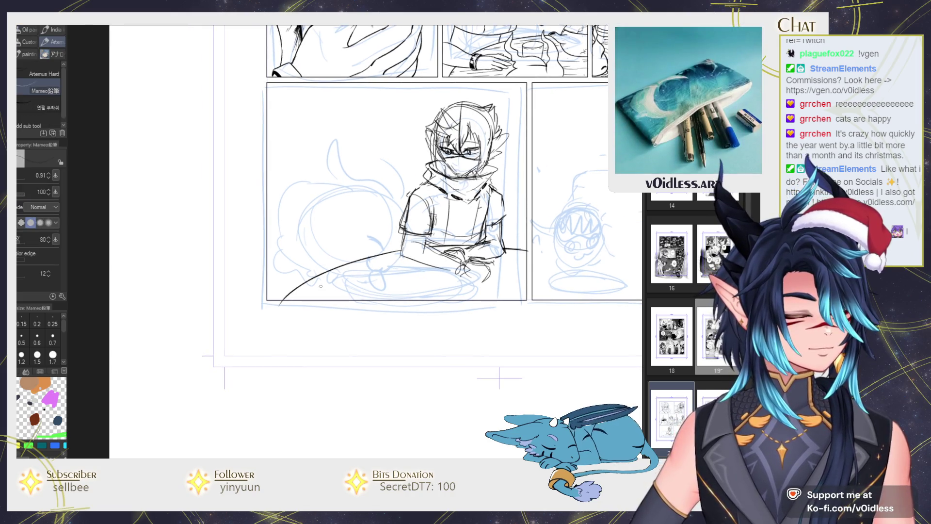
mouse_move(435, 287)
mouse_down()
mouse_move(339, 286)
mouse_move(470, 284)
mouse_up()
drag(359, 291, 473, 279)
mouse_move(402, 279)
mouse_down()
mouse_move(337, 286)
mouse_move(475, 287)
mouse_move(342, 294)
mouse_move(418, 285)
mouse_up()
key(e)
key(p)
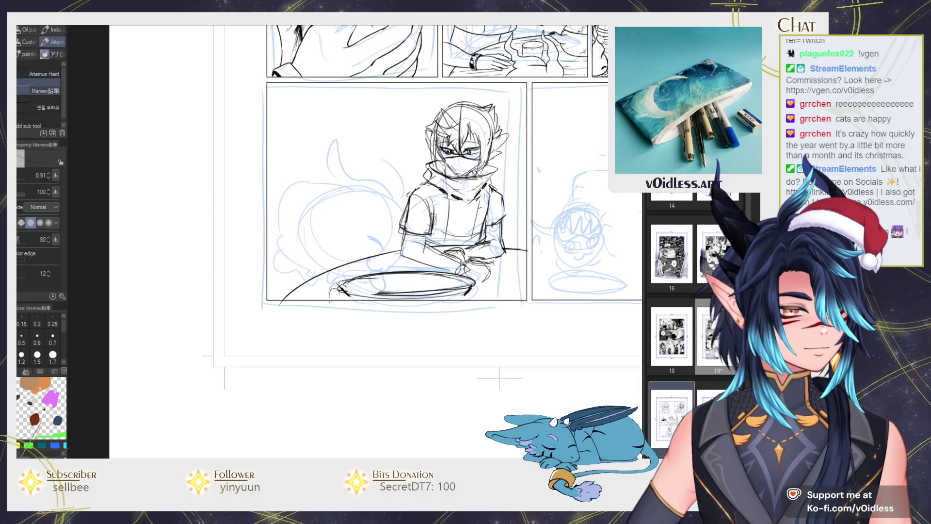
mouse_move(410, 262)
mouse_down()
mouse_move(374, 195)
mouse_move(324, 286)
mouse_up()
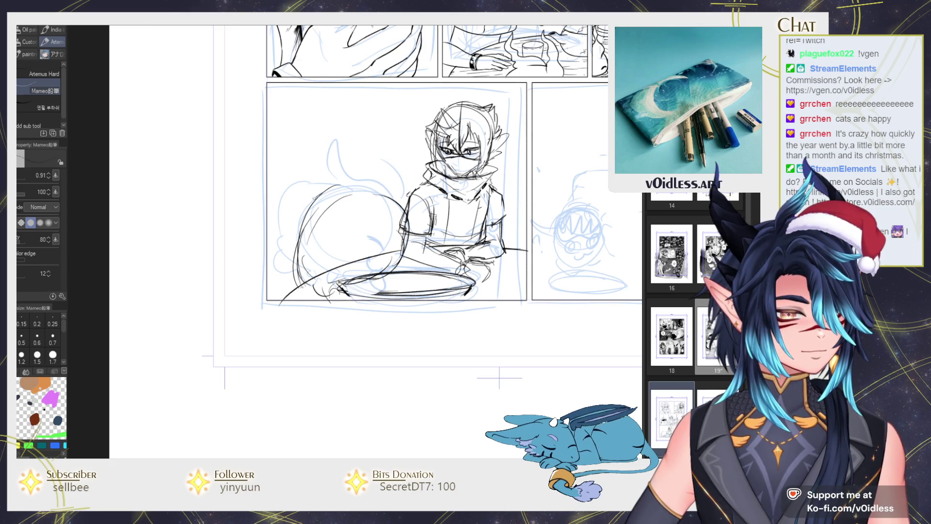
key(ctrl+z)
Draw the creature's left arc and the tall tail curling upward behind the figure.
drag(335, 192, 293, 279)
mouse_move(311, 206)
mouse_down()
mouse_move(319, 106)
mouse_move(305, 203)
mouse_up()
mouse_move(320, 115)
mouse_down()
mouse_move(296, 156)
mouse_move(321, 115)
mouse_up()
drag(327, 119, 319, 194)
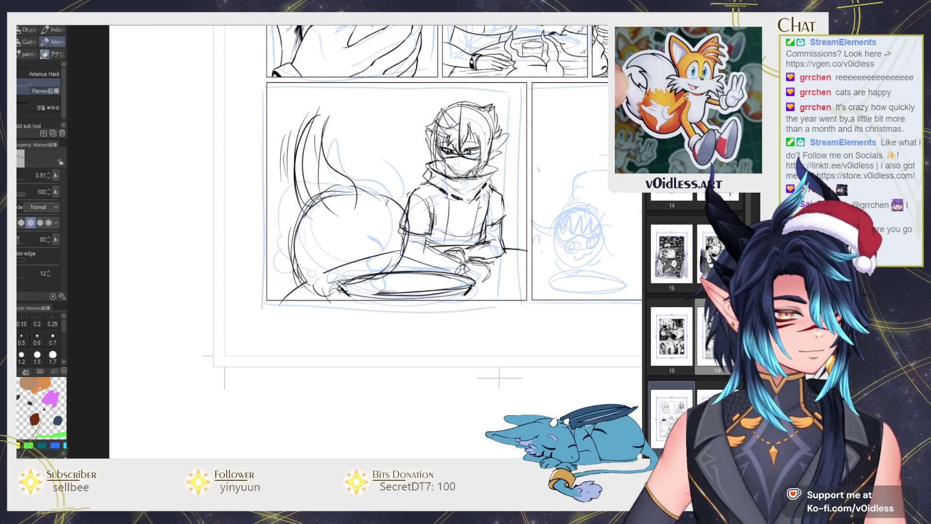
drag(386, 202, 412, 167)
Add a small oval on the creature and rework strokes around its face.
drag(361, 257, 347, 266)
mouse_move(398, 244)
mouse_down()
mouse_move(385, 265)
mouse_move(395, 274)
mouse_up()
key(e)
key(p)
drag(339, 286, 378, 277)
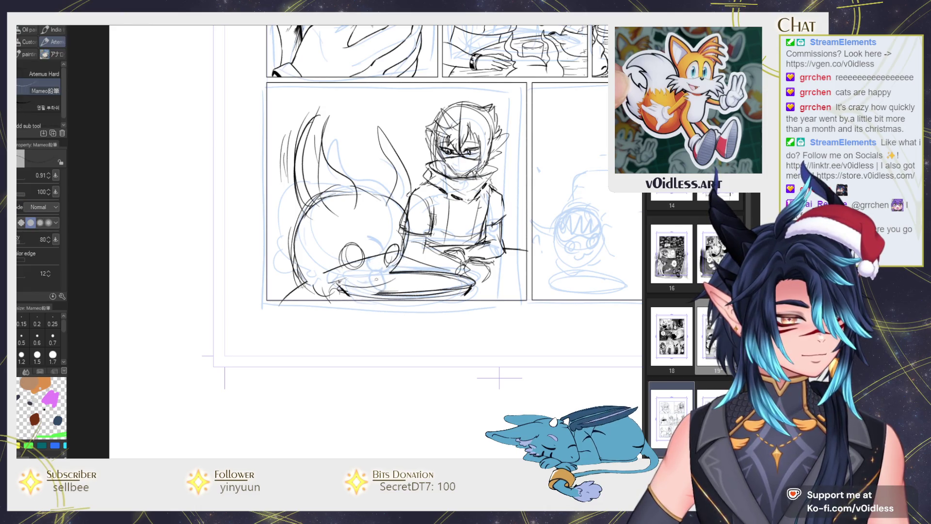
Erase stray lines near the tail, oval and face with the Hard eraser.
key(e)
mouse_move(417, 208)
mouse_down()
mouse_move(413, 257)
mouse_move(380, 272)
mouse_move(354, 258)
mouse_move(371, 288)
mouse_up()
key(p)
key(e)
key(p)
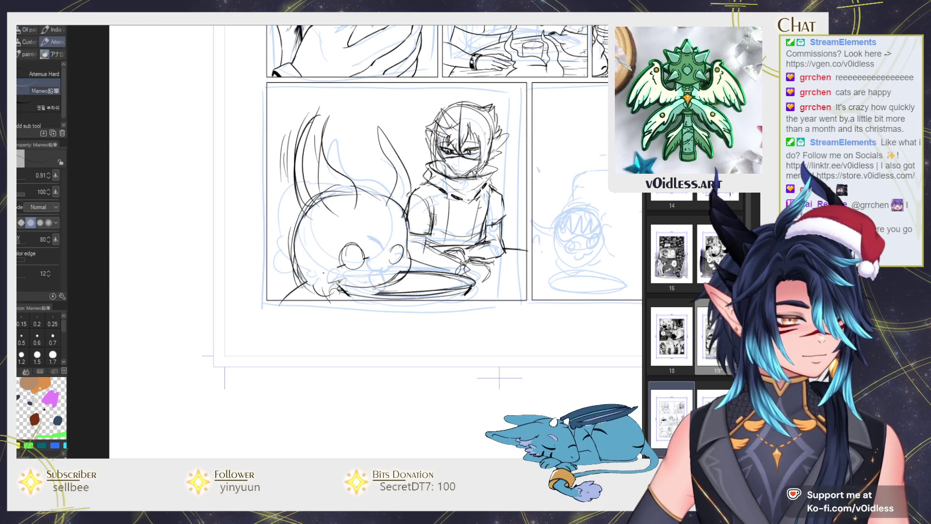
key(e)
mouse_move(340, 257)
mouse_down()
mouse_move(383, 289)
mouse_move(403, 261)
mouse_up()
key(p)
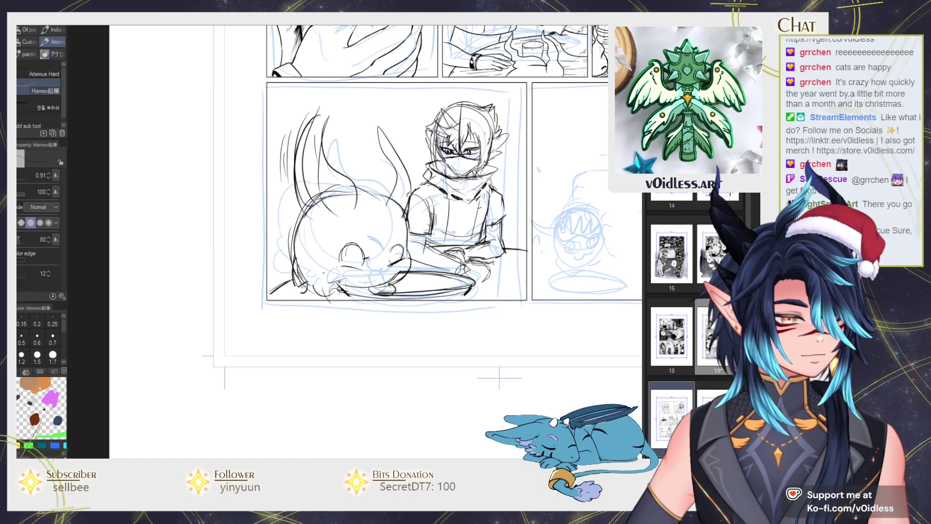
scroll(435, 185, up, 1)
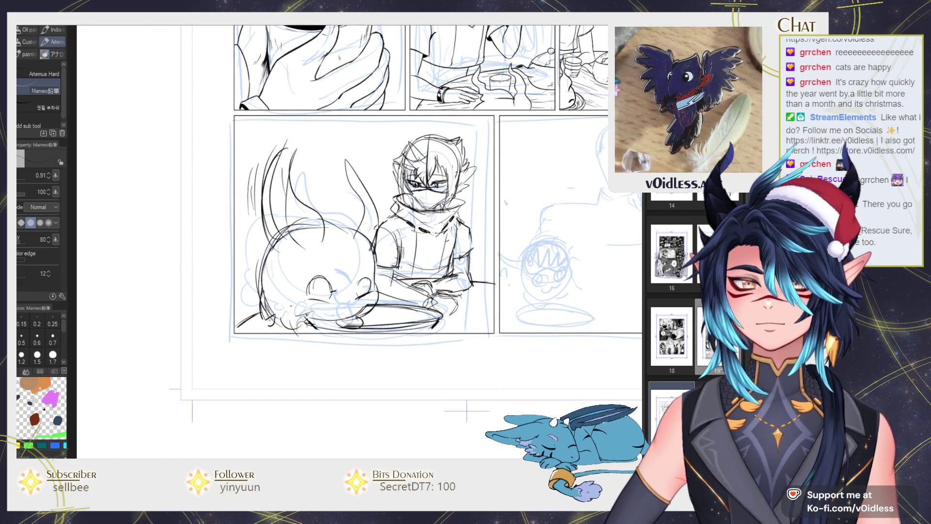
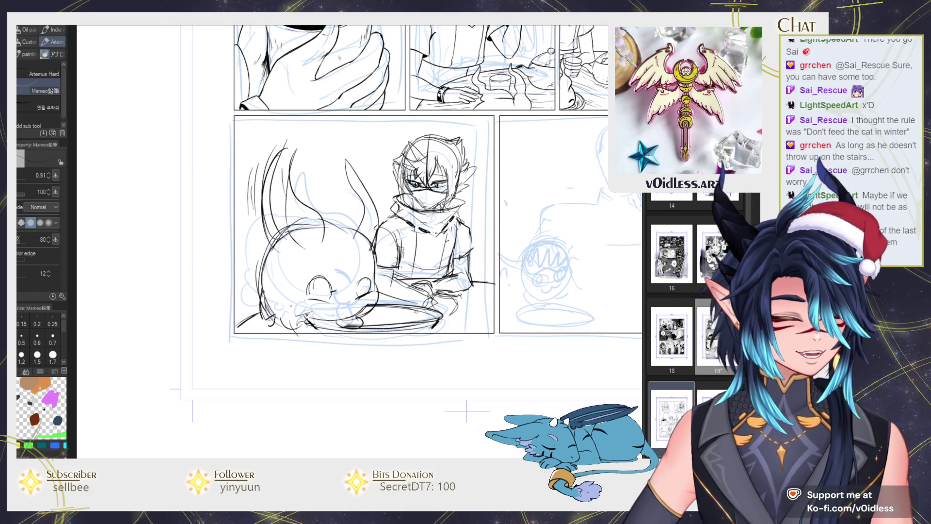
Sketch the round cat head outline with looping hair on top.
scroll(369, 360, down, 1)
scroll(369, 359, down, 1)
scroll(369, 360, down, 1)
drag(368, 360, 340, 383)
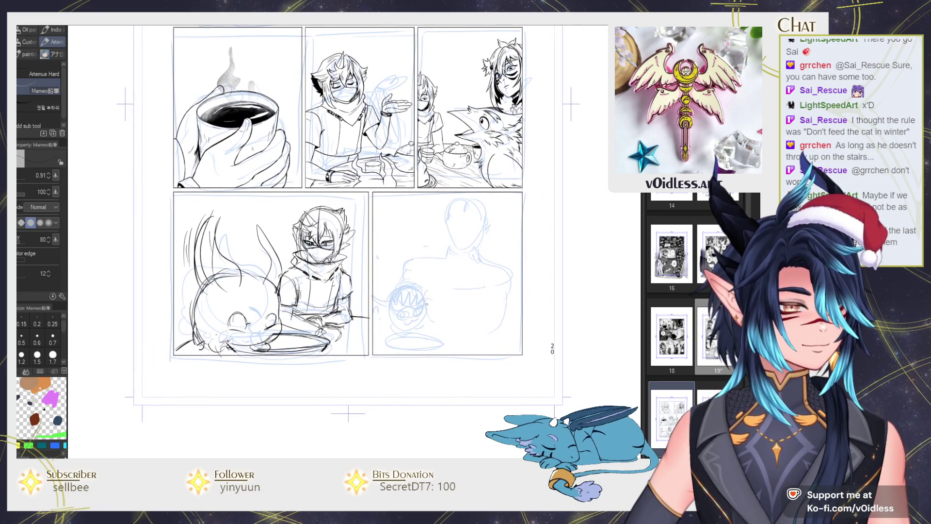
mouse_move(427, 257)
mouse_down()
mouse_move(479, 265)
mouse_move(418, 272)
mouse_up()
drag(456, 238, 481, 305)
drag(427, 235, 458, 320)
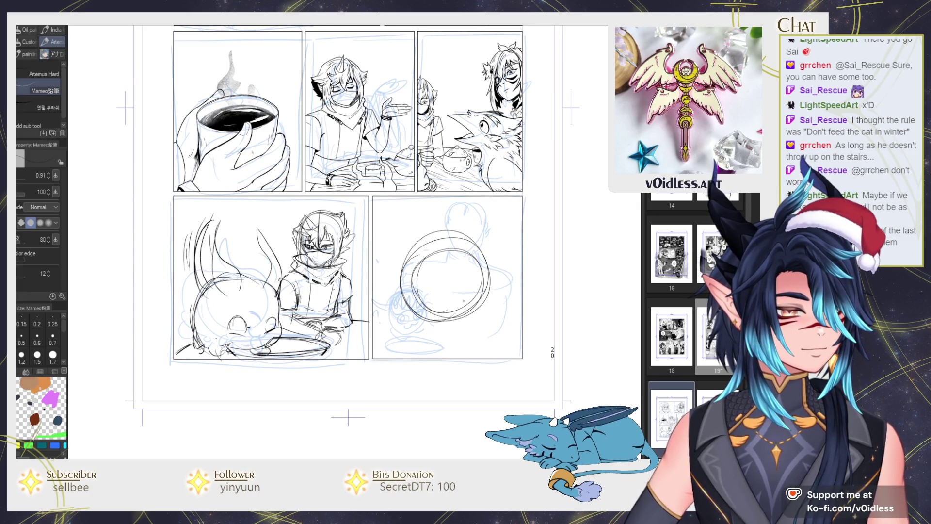
mouse_move(416, 254)
mouse_down()
mouse_move(451, 222)
mouse_move(456, 228)
mouse_move(440, 207)
mouse_up()
Add a small mouth inside the head and a question mark beside it.
drag(441, 265, 442, 265)
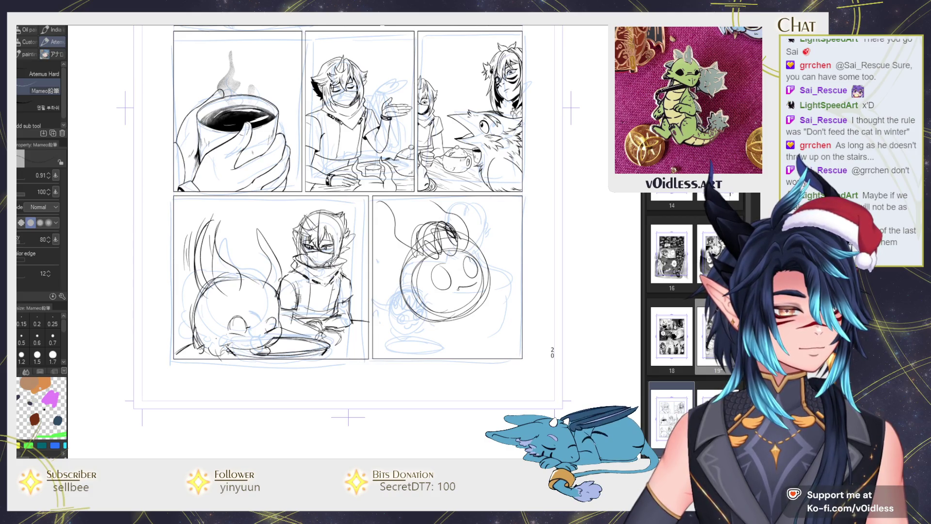
key(ctrl+z)
drag(461, 290, 467, 288)
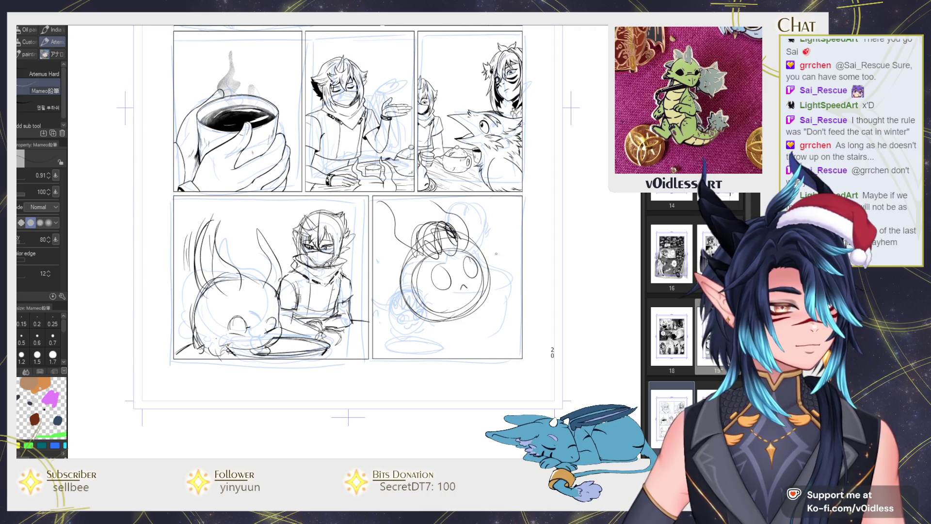
drag(496, 250, 499, 257)
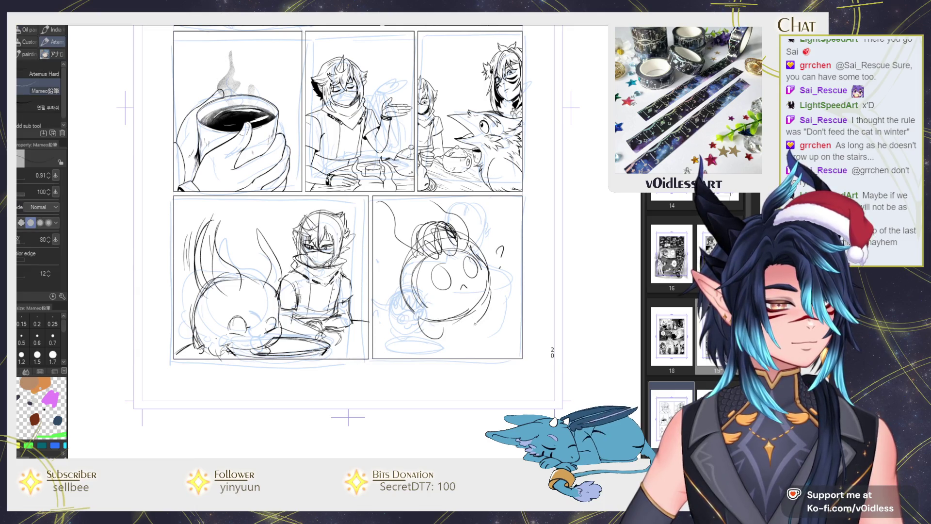
Sketch curves beneath the head, erase stray blue lines, and start the left ear.
drag(479, 321, 463, 333)
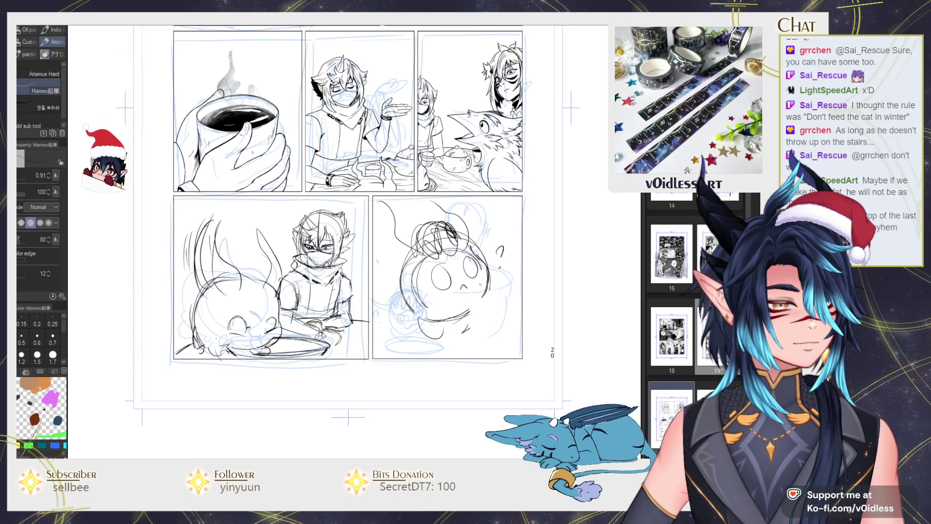
drag(474, 309, 455, 335)
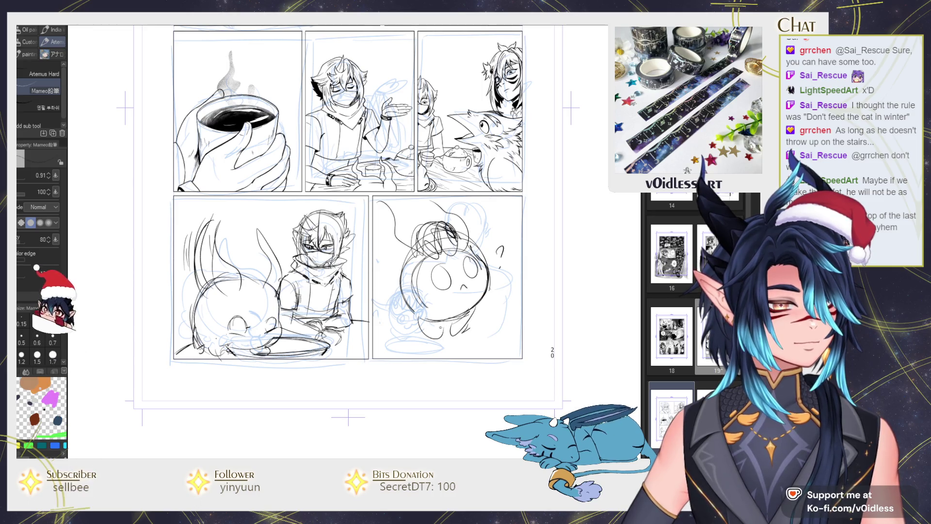
drag(524, 334, 383, 354)
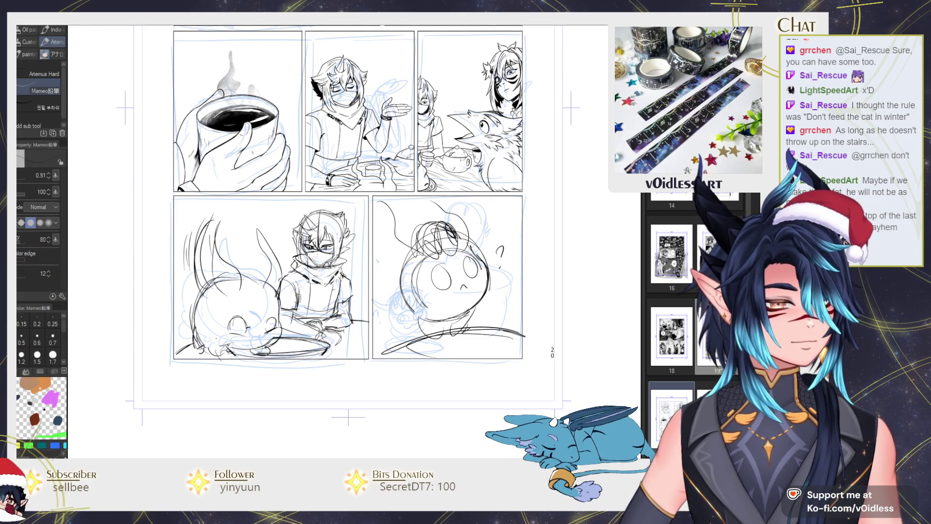
mouse_move(375, 255)
mouse_down()
mouse_move(412, 323)
mouse_move(386, 332)
mouse_up()
mouse_move(378, 250)
mouse_down()
mouse_move(407, 281)
mouse_move(413, 325)
mouse_move(432, 318)
mouse_up()
key(e)
key(p)
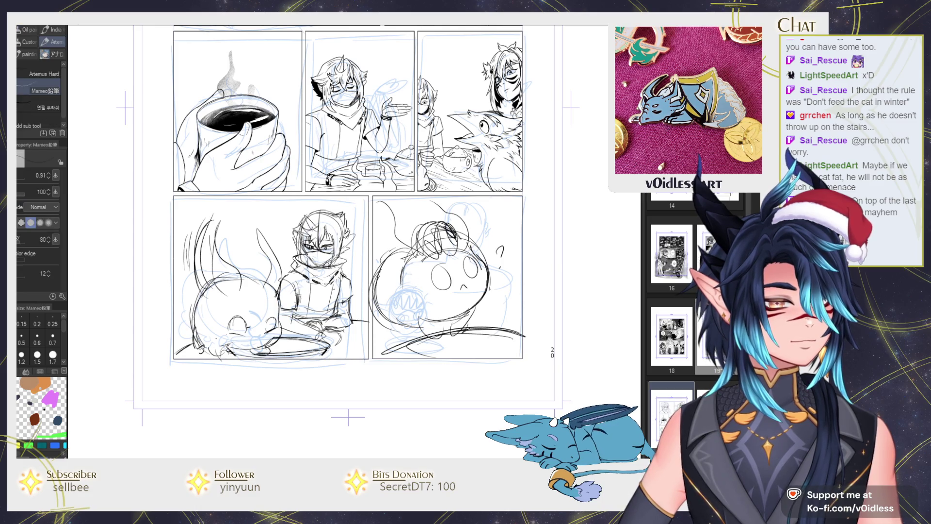
drag(373, 228, 416, 262)
Add the right ear and replace both eyes with closed squint strokes.
drag(456, 226, 479, 245)
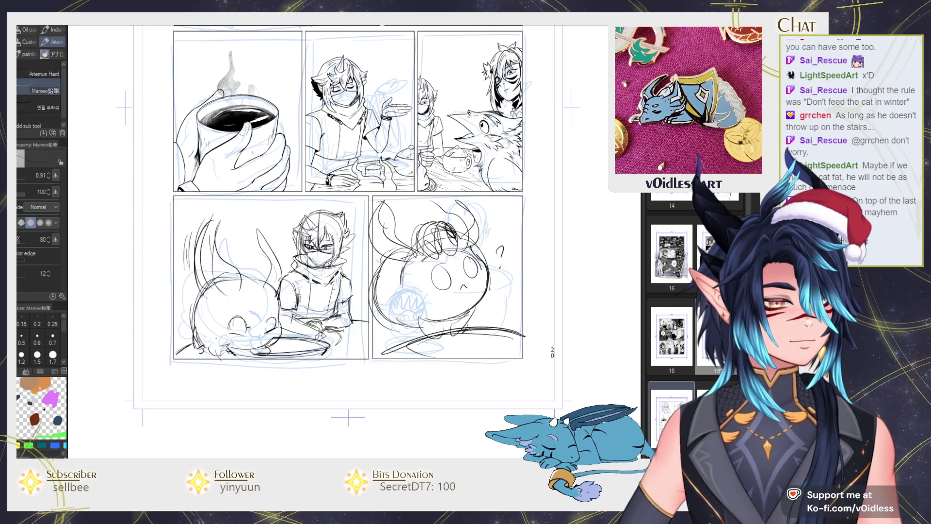
key(e)
mouse_move(437, 274)
mouse_down()
mouse_move(451, 286)
mouse_move(453, 278)
mouse_move(482, 286)
mouse_up()
key(p)
key(e)
key(p)
mouse_move(468, 255)
mouse_down()
mouse_move(475, 271)
mouse_move(462, 291)
mouse_up()
key(e)
key(p)
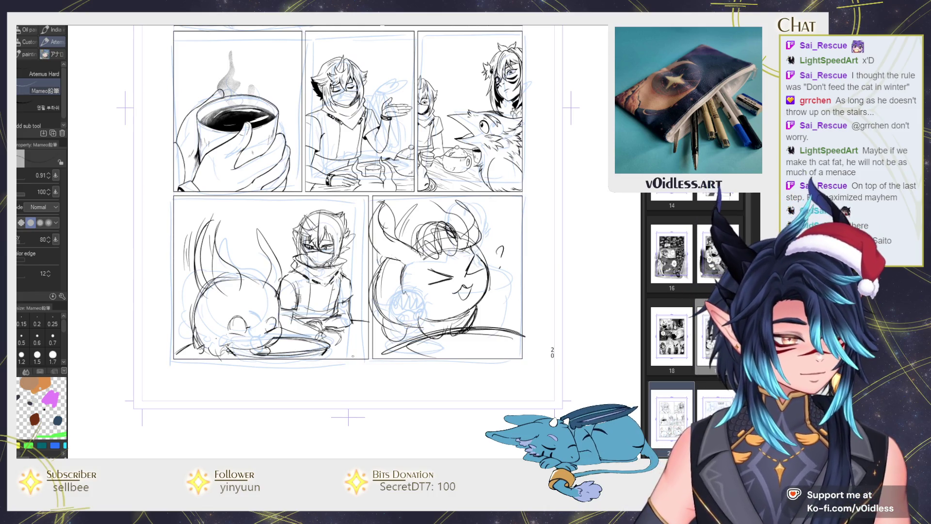
Sketch strokes at the cat's lower left, erase stray lines, and tidy the scribbled hair.
mouse_move(430, 331)
mouse_down()
mouse_move(397, 348)
mouse_move(399, 360)
mouse_move(462, 330)
mouse_up()
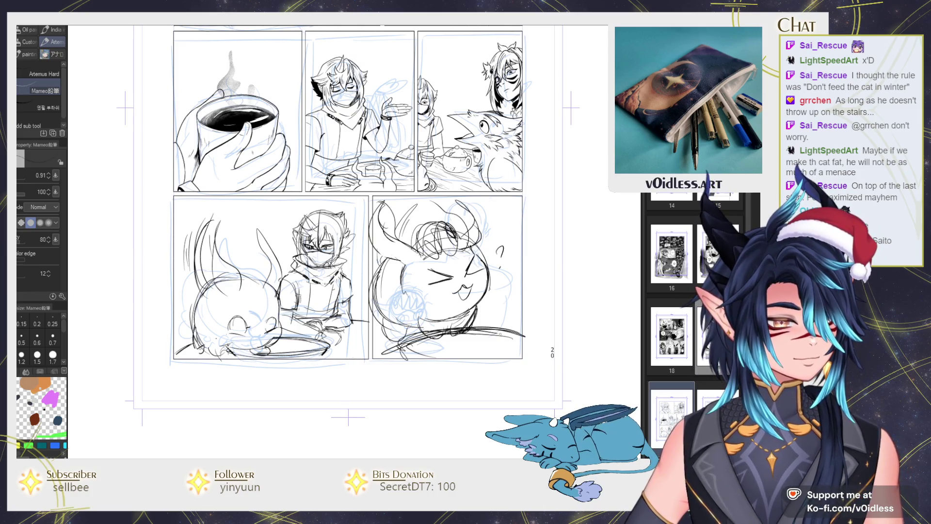
key(e)
drag(410, 342, 507, 339)
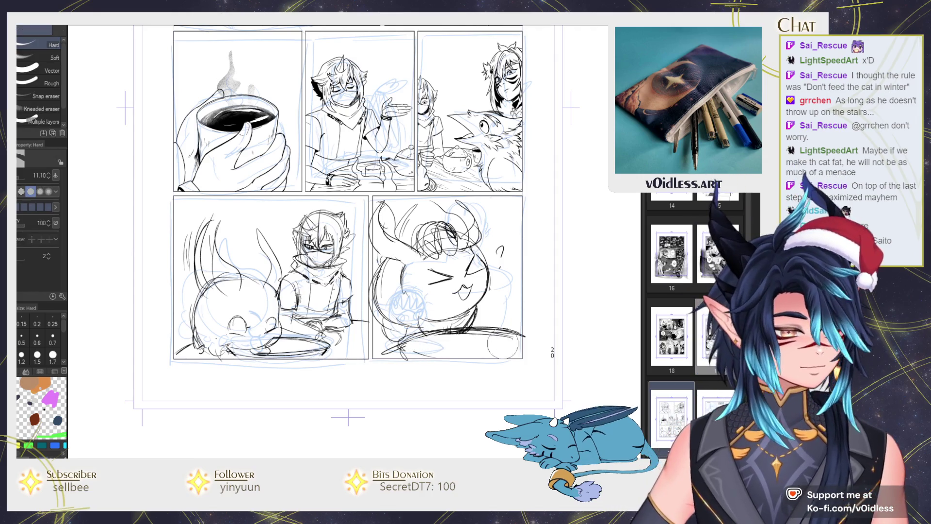
key(p)
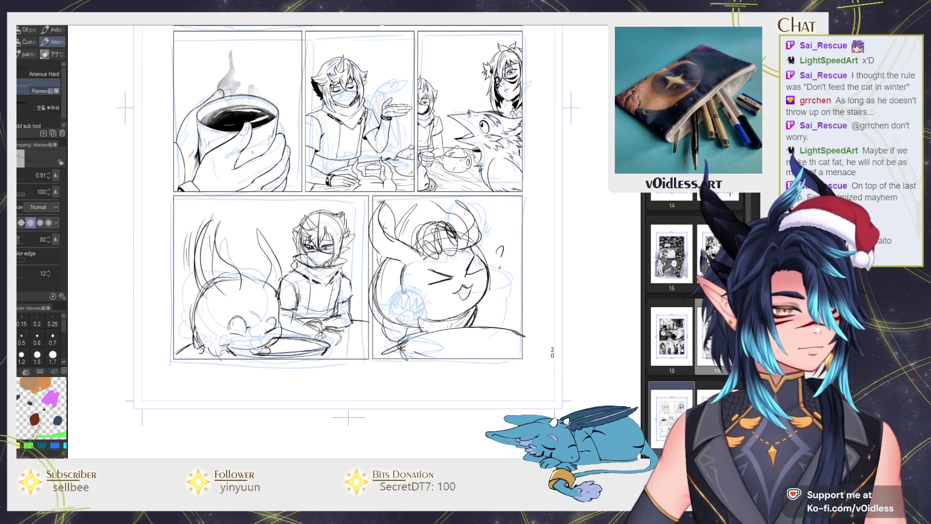
key(e)
mouse_move(412, 228)
mouse_down()
mouse_move(465, 253)
mouse_move(467, 223)
mouse_move(461, 247)
mouse_up()
key(p)
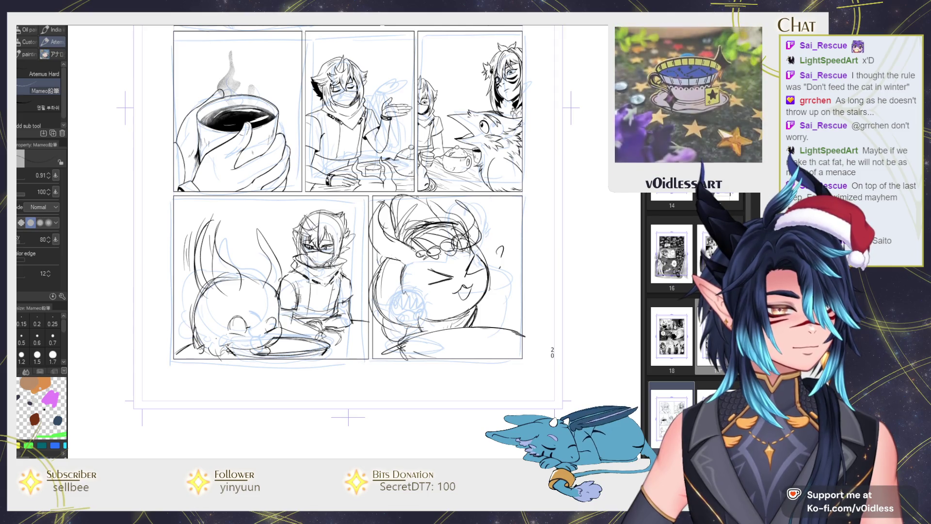
drag(502, 204, 480, 216)
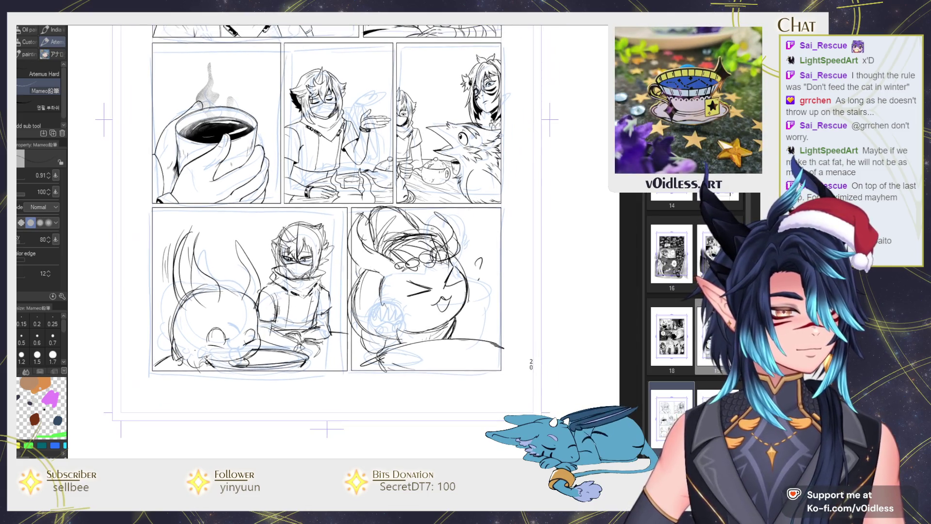
Scale the lower panels' drawings with Ctrl+T and confirm the transform.
key(e)
key(p)
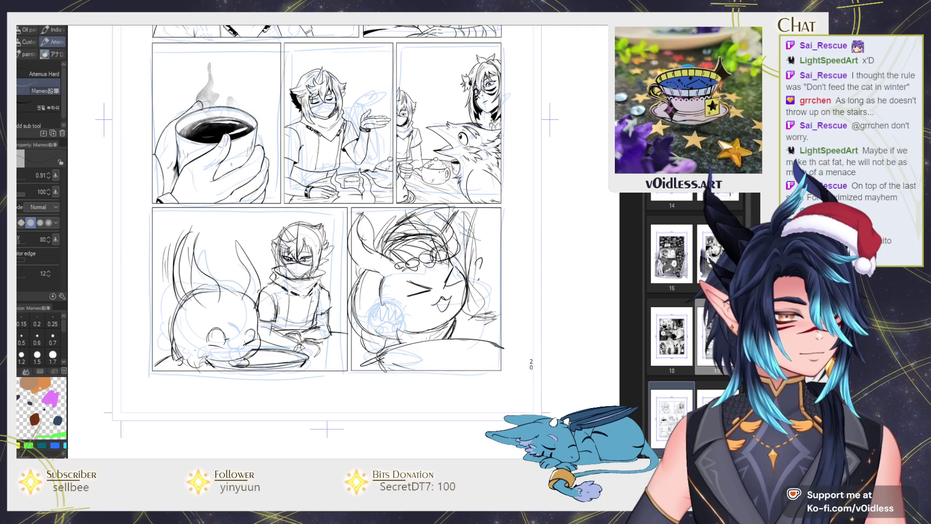
scroll(473, 322, down, 1)
key(ctrl+t)
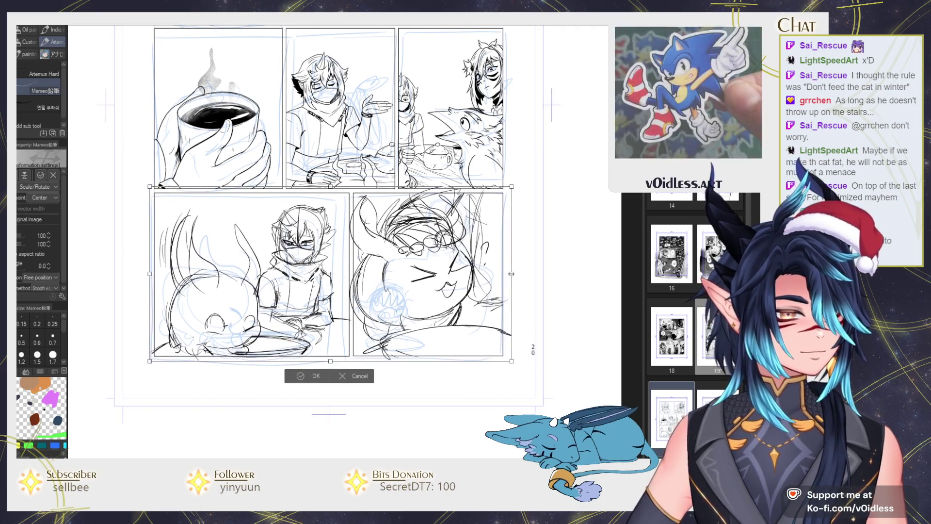
key(Return)
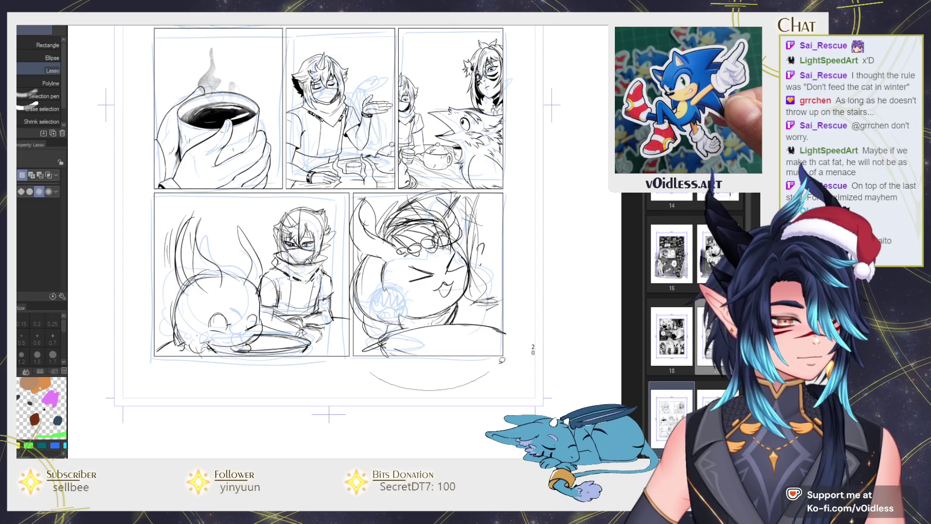
Enlarge the lassoed cat drawing to 104%, nudge it slightly right, and deselect.
key(ctrl+t)
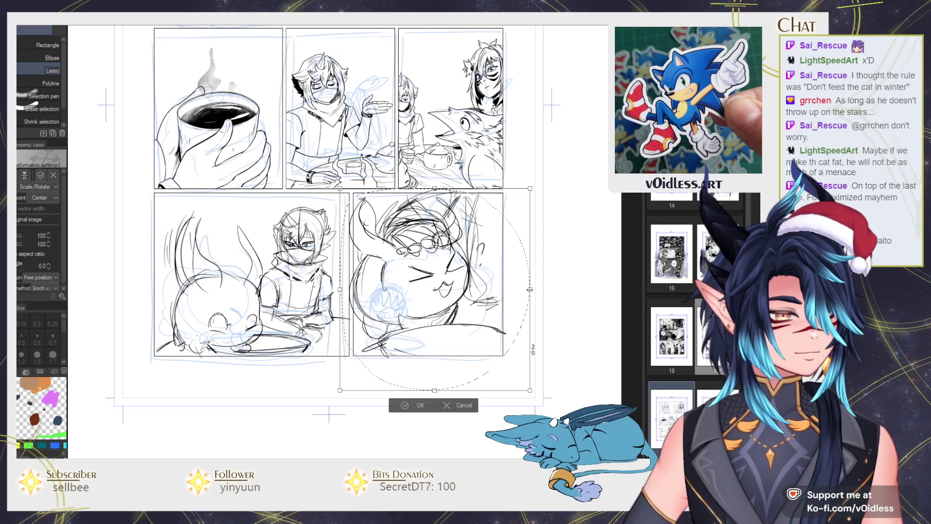
drag(516, 293, 521, 298)
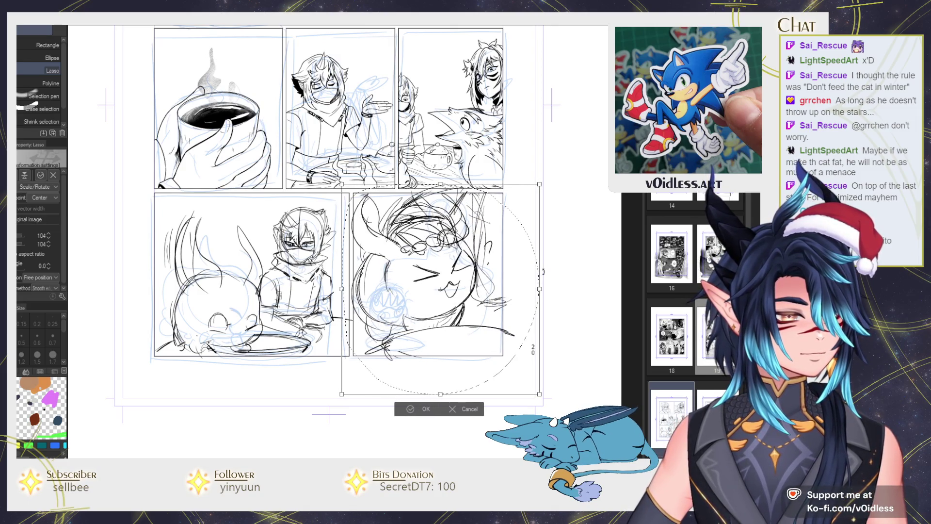
click(423, 409)
key(ctrl+0)
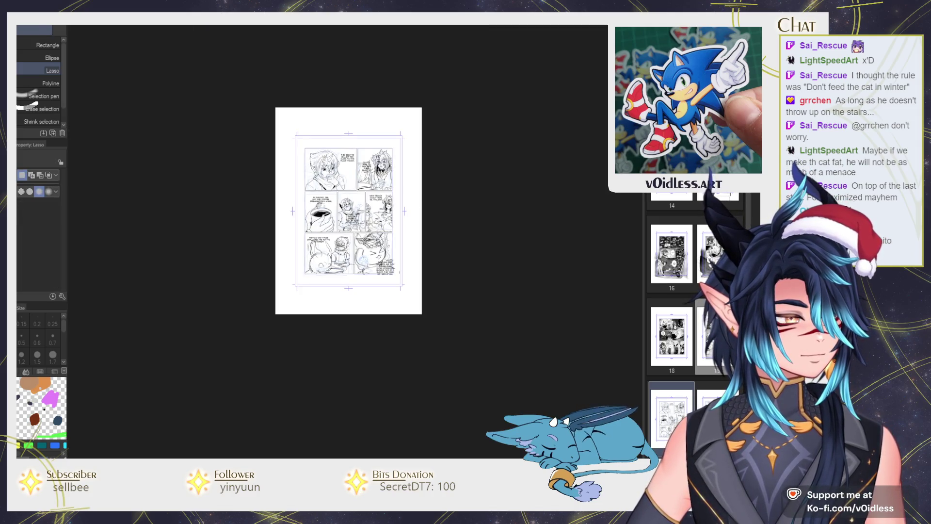
scroll(488, 281, up, 5)
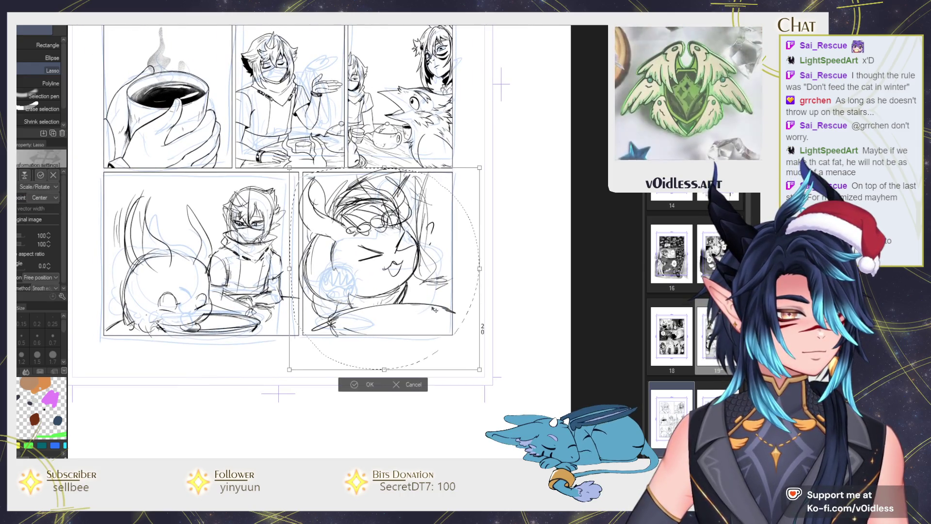
drag(431, 309, 435, 310)
key(ctrl+d)
key(p)
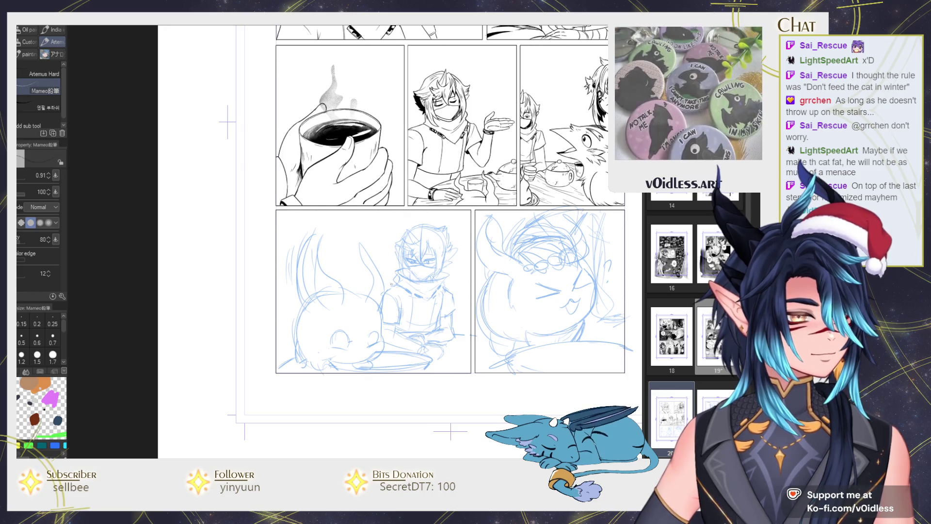
Ink the cat's chin and tongue curve, extending the outline up the cheek.
scroll(372, 377, up, 2)
scroll(372, 378, up, 3)
scroll(372, 377, down, 2)
scroll(352, 335, up, 3)
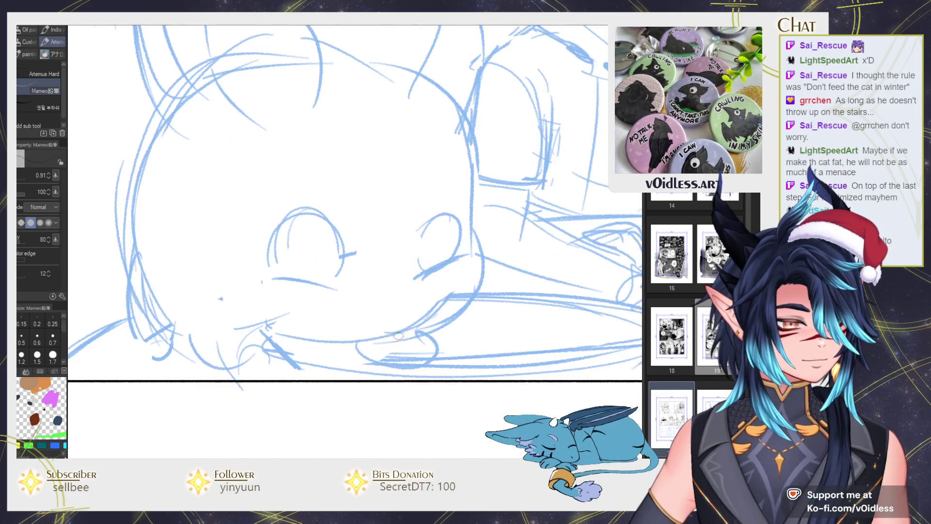
scroll(352, 335, up, 2)
drag(374, 328, 449, 324)
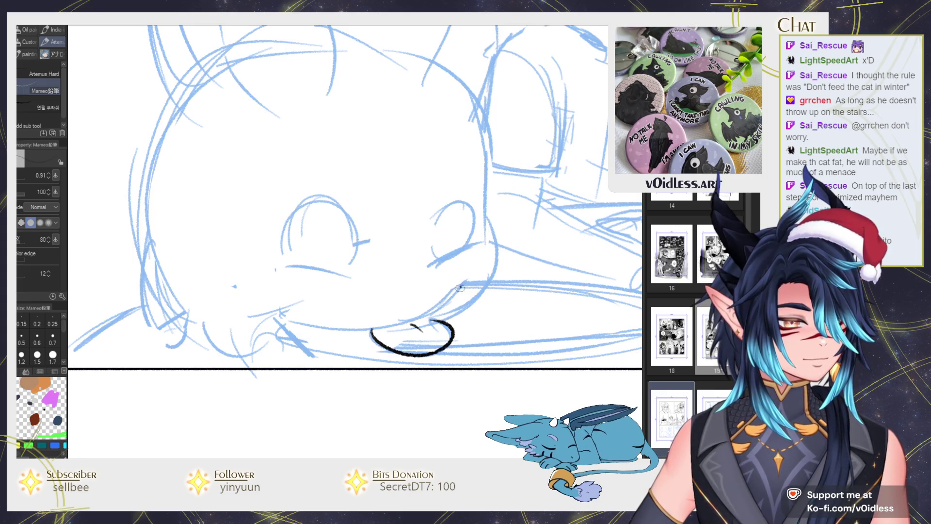
key(ctrl+z)
drag(337, 326, 393, 322)
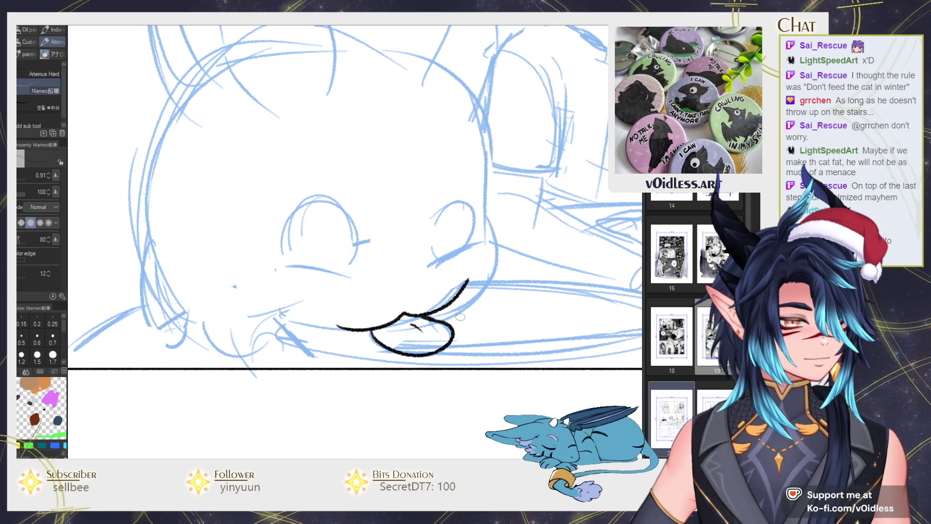
mouse_move(439, 320)
mouse_down()
mouse_move(505, 227)
mouse_move(478, 273)
mouse_up()
key(ctrl+z)
mouse_move(412, 371)
mouse_down()
mouse_move(467, 287)
mouse_move(434, 134)
mouse_up()
drag(409, 312, 437, 314)
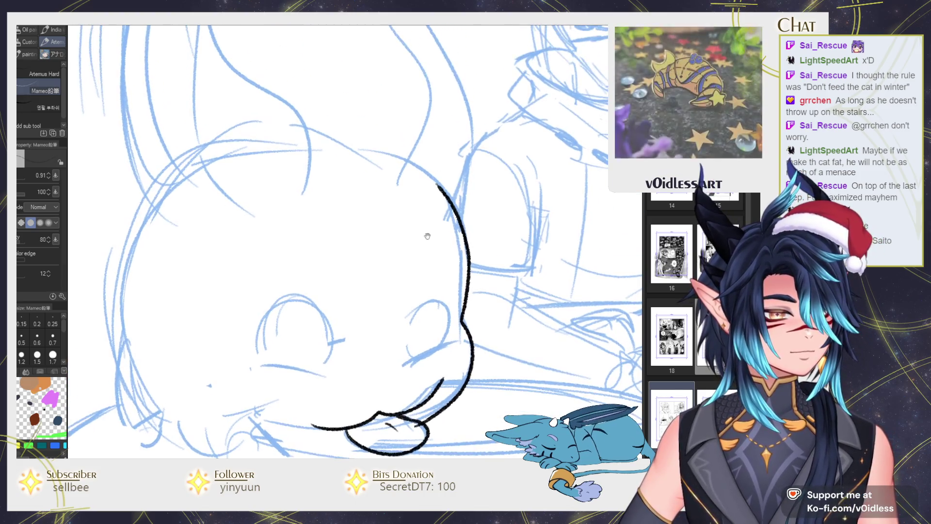
Ink both eyes, shifting the left eye right with Lasso and warping the right eye with Liquify.
mouse_move(477, 276)
mouse_down()
mouse_move(426, 316)
mouse_move(457, 293)
mouse_up()
drag(374, 313, 307, 304)
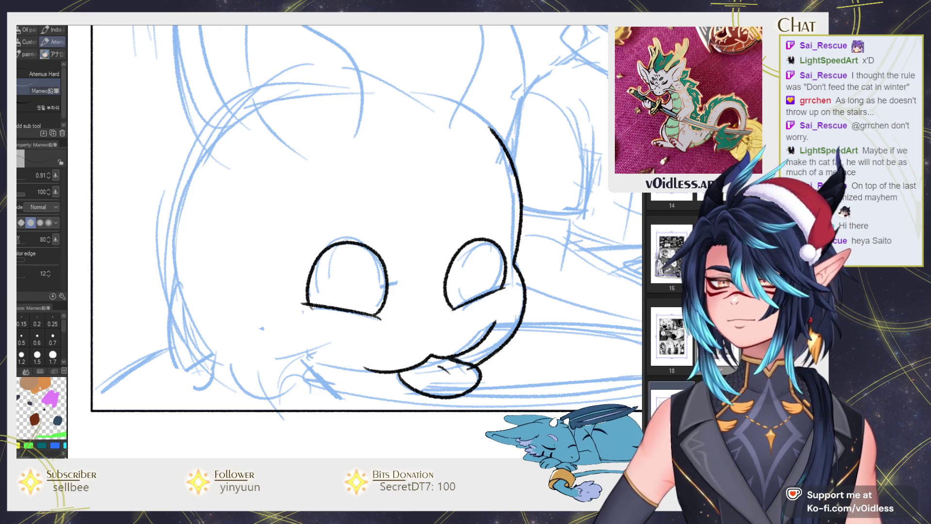
drag(482, 282, 476, 272)
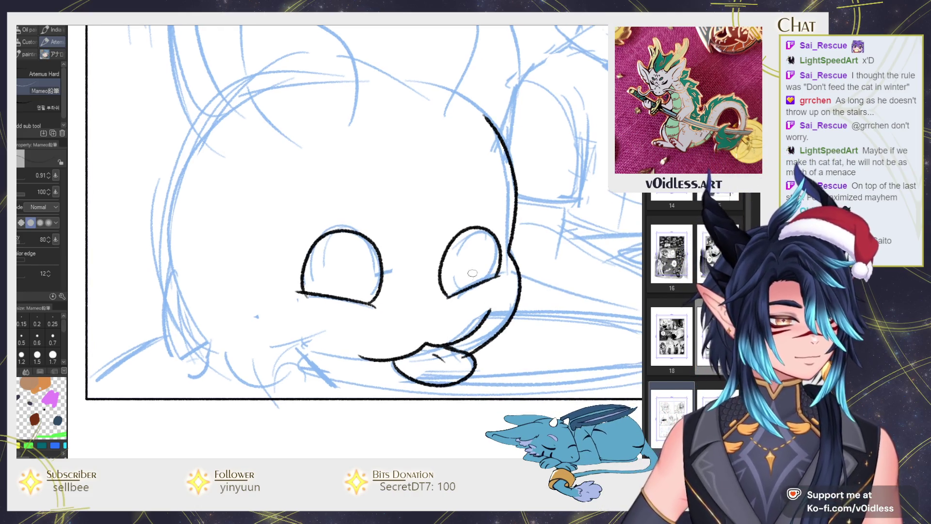
key(m)
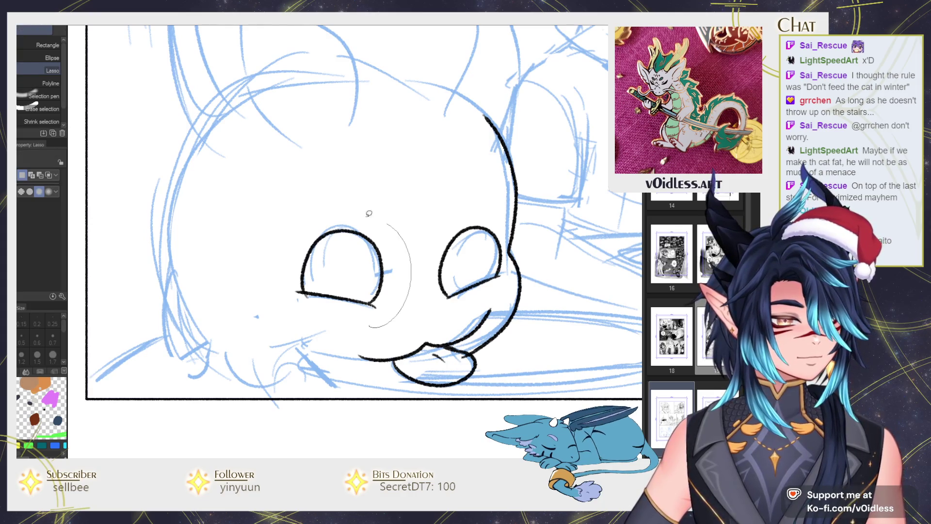
drag(381, 217, 383, 220)
drag(345, 266, 354, 269)
key(ctrl+d)
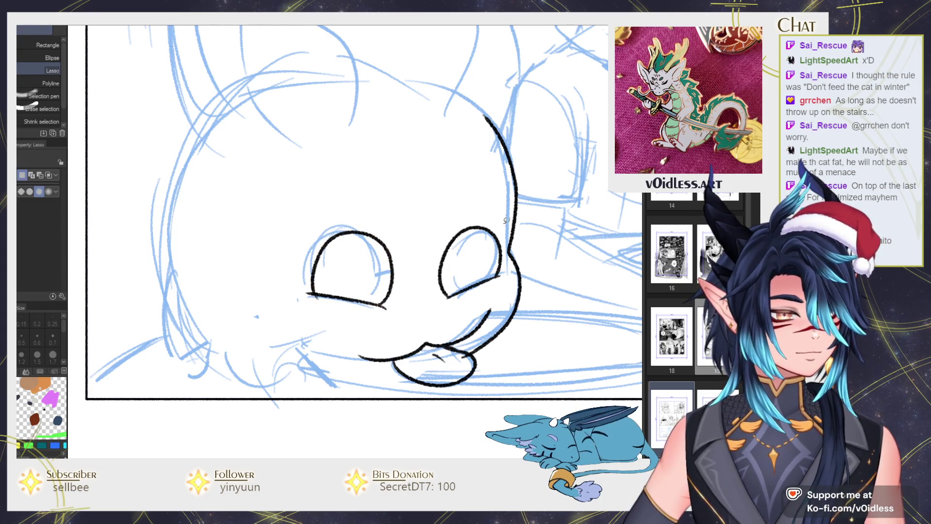
key(j)
key(j)
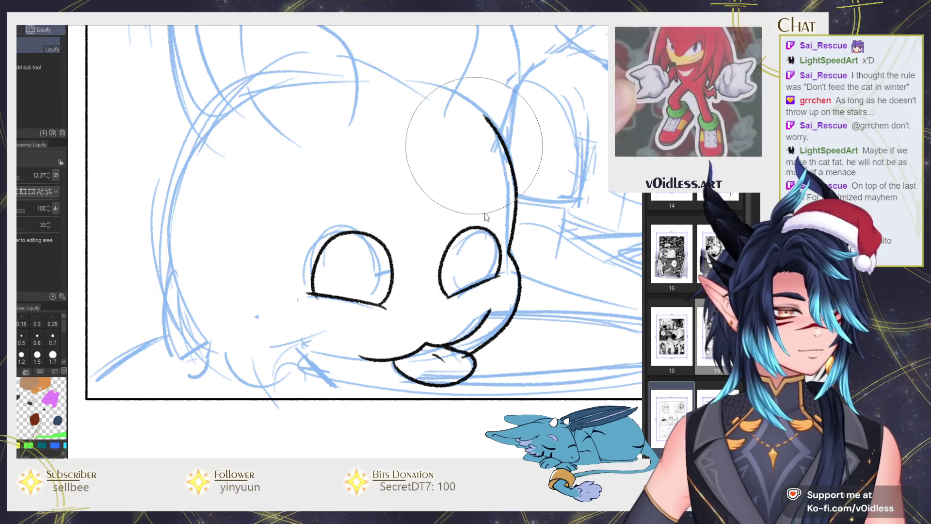
mouse_move(472, 272)
mouse_down()
mouse_move(474, 262)
mouse_move(442, 308)
mouse_up()
key(m)
key(Delete)
key(ctrl+d)
key(p)
Ink the right cheek curve and the outline across the top of the head.
mouse_move(512, 274)
mouse_down()
mouse_move(518, 311)
mouse_move(496, 312)
mouse_up()
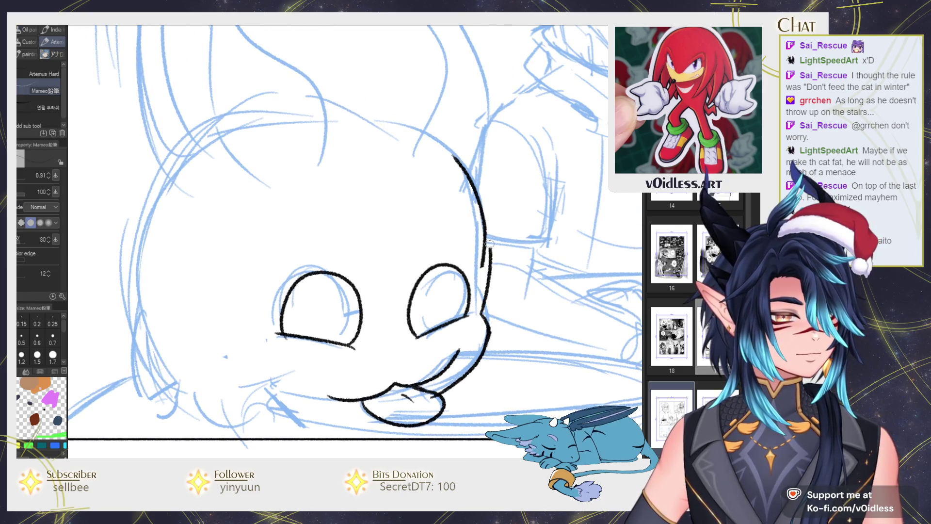
key(e)
mouse_move(456, 158)
mouse_down()
mouse_move(485, 286)
mouse_move(456, 141)
mouse_move(502, 173)
mouse_up()
key(p)
key(ctrl+z)
mouse_move(531, 335)
mouse_down()
mouse_move(516, 253)
mouse_move(245, 194)
mouse_up()
drag(282, 447, 321, 394)
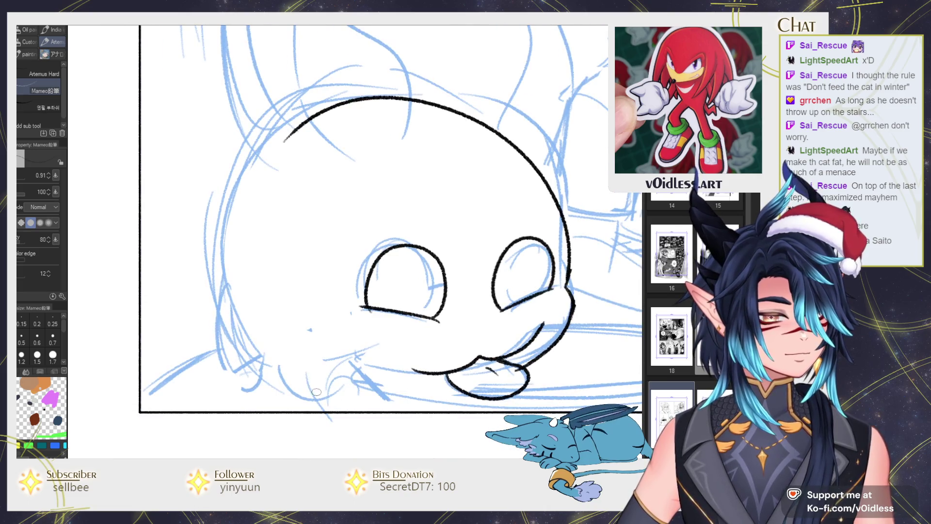
mouse_move(451, 387)
mouse_down()
mouse_move(336, 362)
mouse_move(380, 397)
mouse_move(385, 311)
mouse_move(331, 328)
mouse_move(356, 314)
mouse_up()
key(ctrl+z)
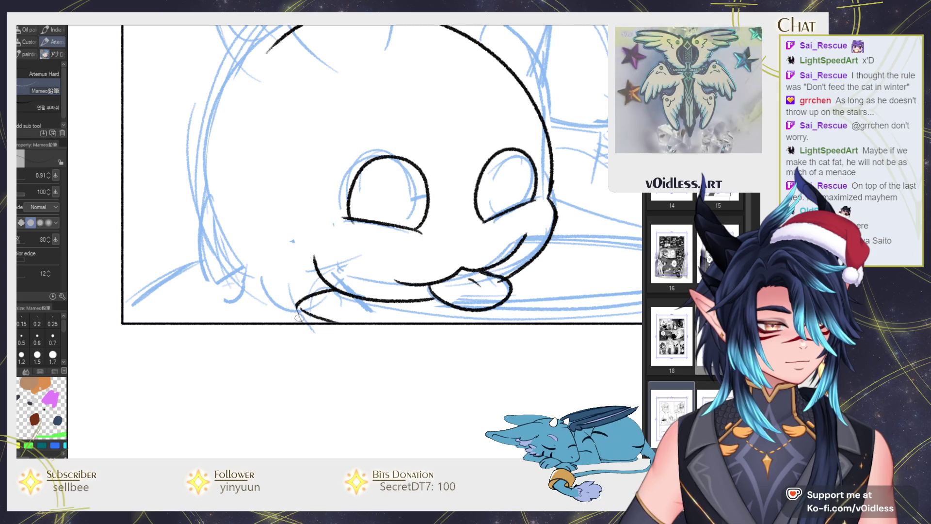
drag(518, 315, 399, 284)
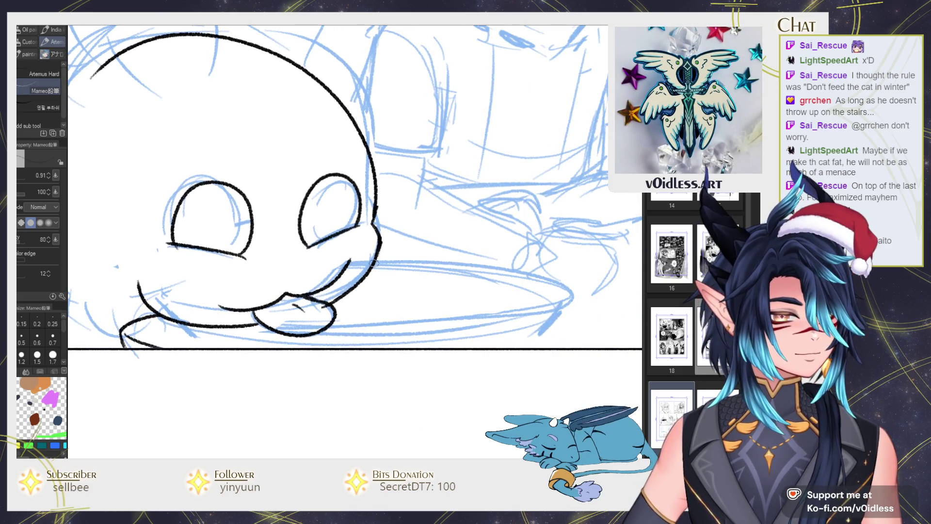
drag(533, 316, 240, 348)
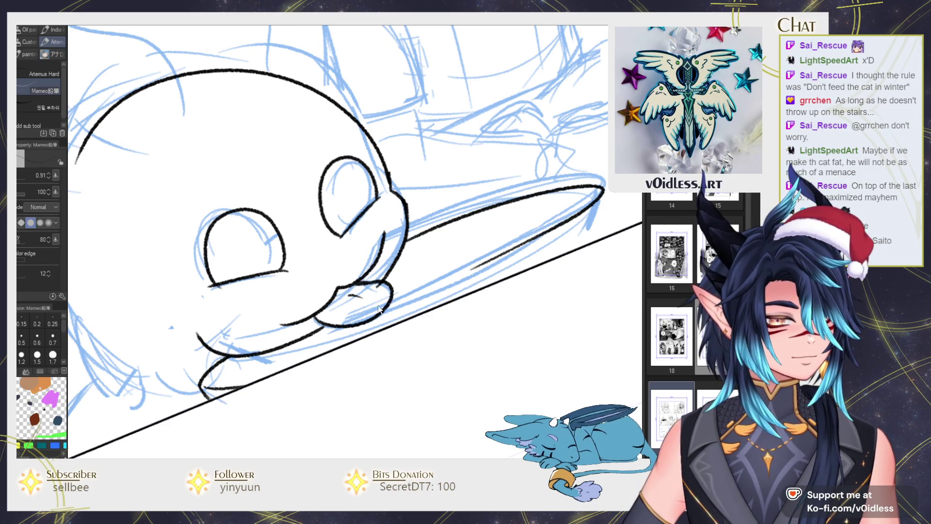
Ink the bowl rim beneath the muzzle, extending it to the right without the extra tip.
mouse_move(412, 236)
mouse_down()
mouse_move(543, 265)
mouse_move(501, 284)
mouse_up()
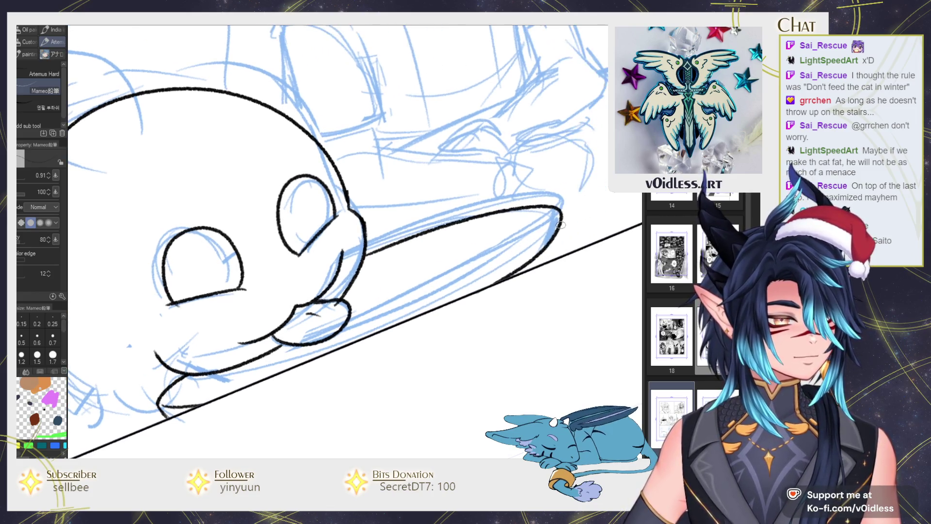
drag(563, 209, 552, 265)
key(ctrl+z)
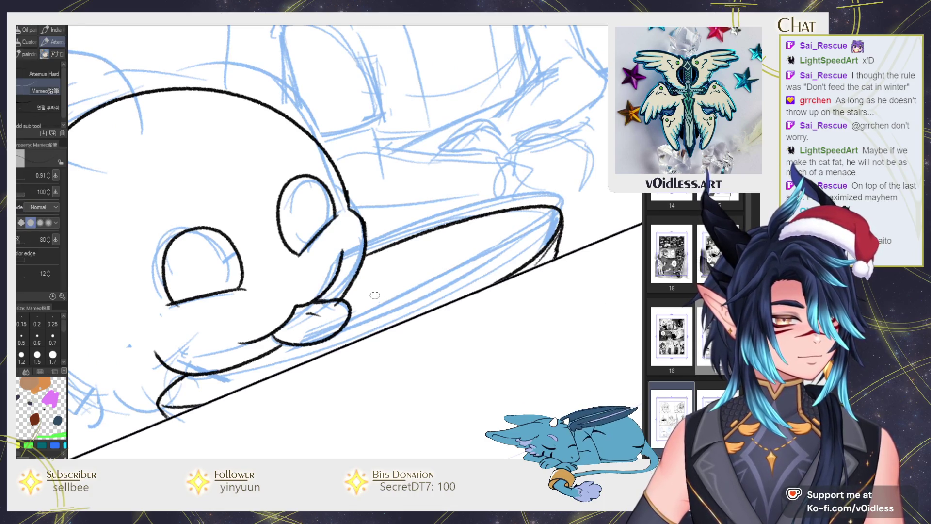
drag(488, 227, 558, 213)
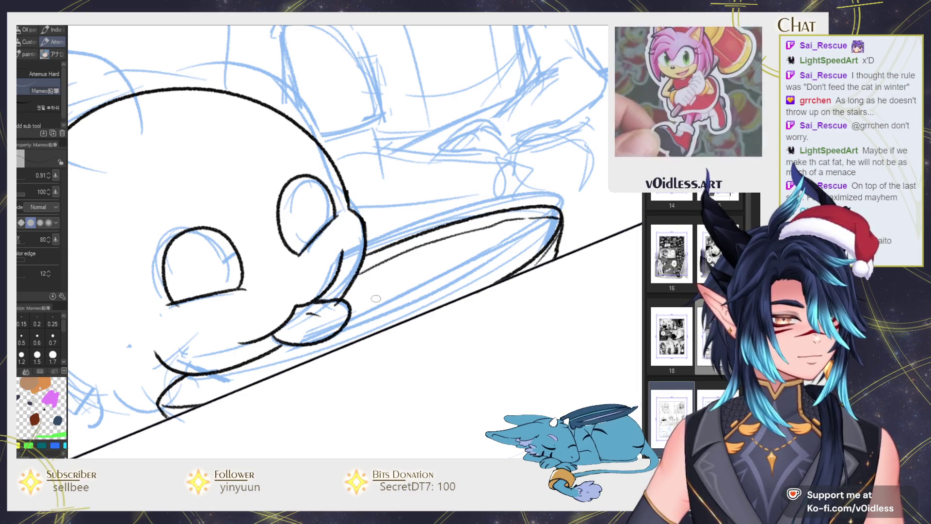
key(e)
key(p)
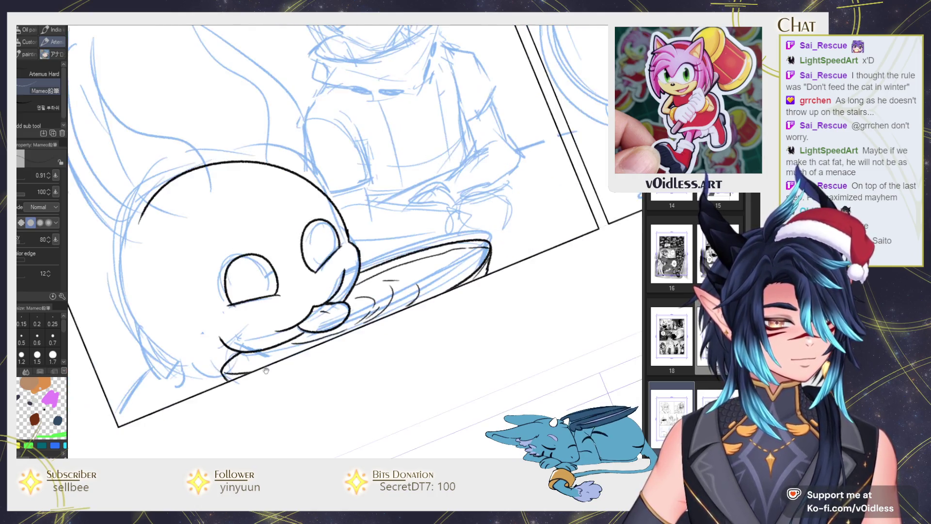
Lasso the area around the bowl rim, then deselect and reset the view to fit the panel.
drag(433, 268, 532, 208)
key(m)
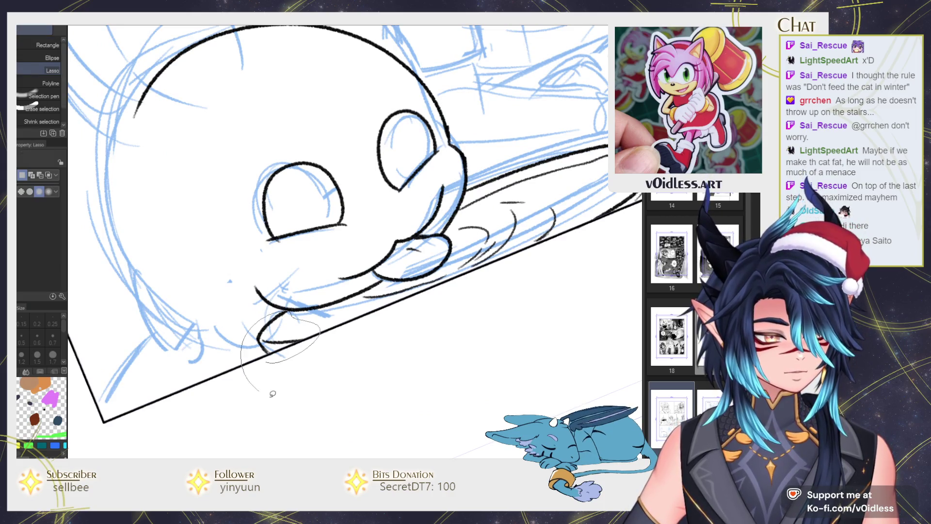
drag(259, 386, 245, 374)
drag(392, 252, 321, 400)
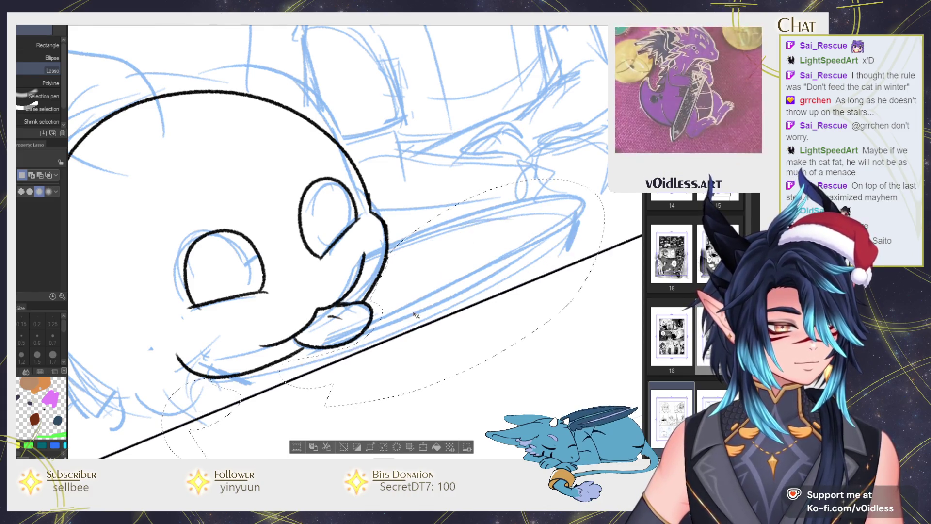
key(ctrl+d)
key(p)
key(ctrl+0)
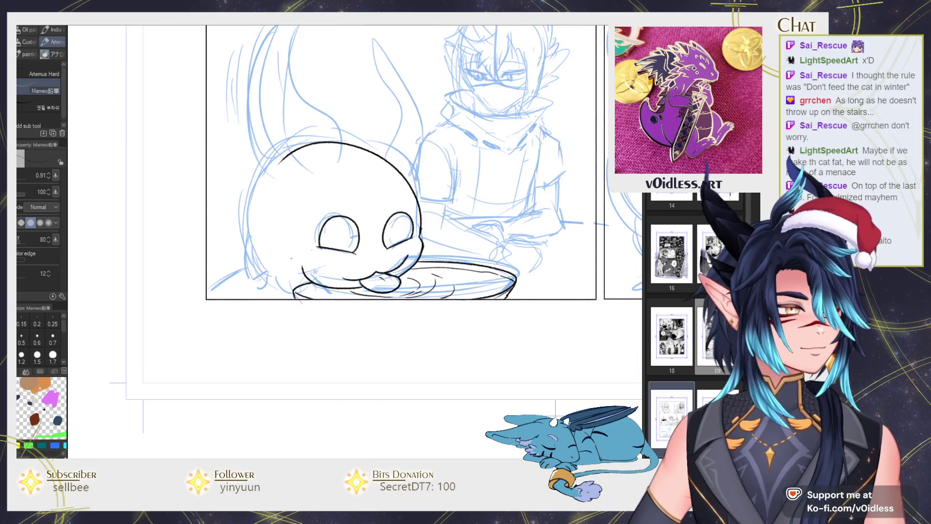
Ink the bowl outline under the cat's mouth.
drag(403, 262, 507, 297)
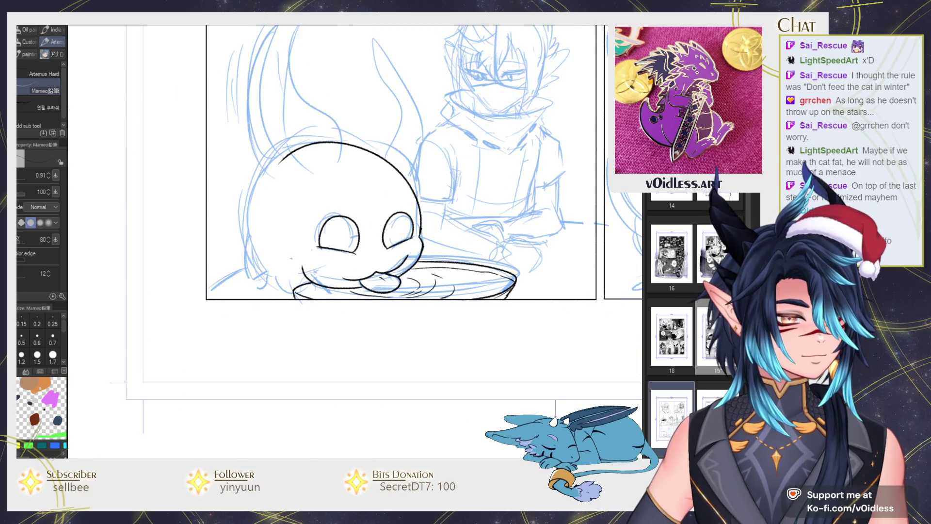
scroll(451, 284, up, 1)
scroll(451, 284, up, 1)
scroll(451, 284, up, 1)
scroll(451, 284, up, 1)
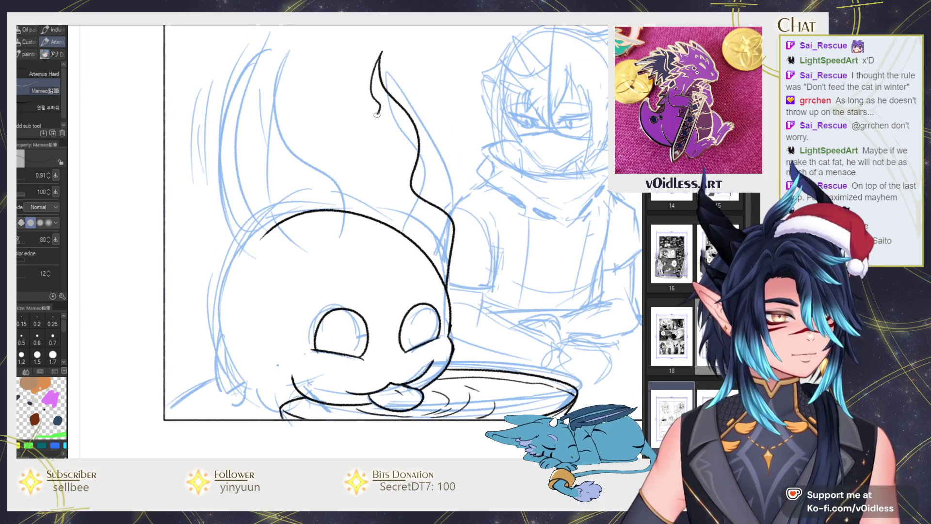
Erase the head outline at the ear joint and redraw the left ear.
key(e)
drag(397, 216, 437, 304)
key(p)
mouse_move(373, 262)
mouse_down()
mouse_move(263, 51)
mouse_move(251, 156)
mouse_up()
mouse_move(262, 197)
mouse_down()
mouse_move(310, 257)
mouse_move(354, 233)
mouse_up()
key(e)
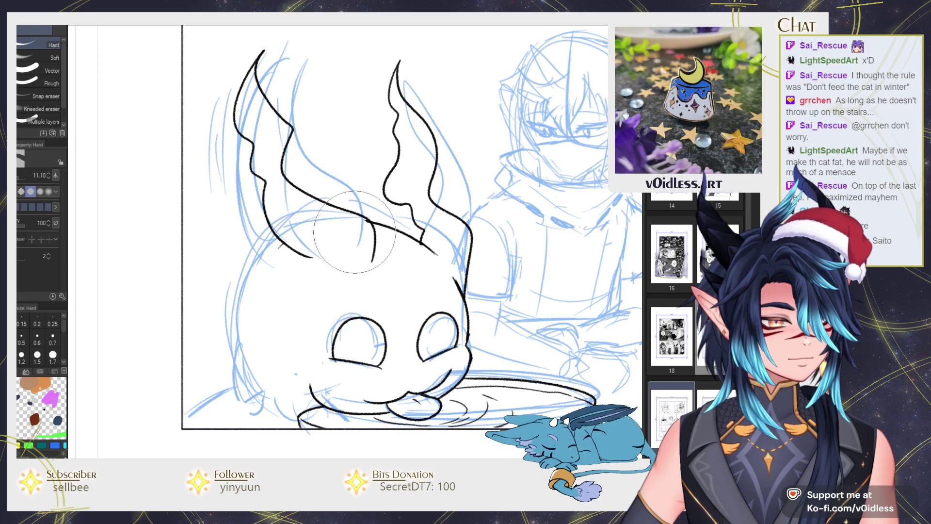
key(p)
drag(429, 273, 438, 259)
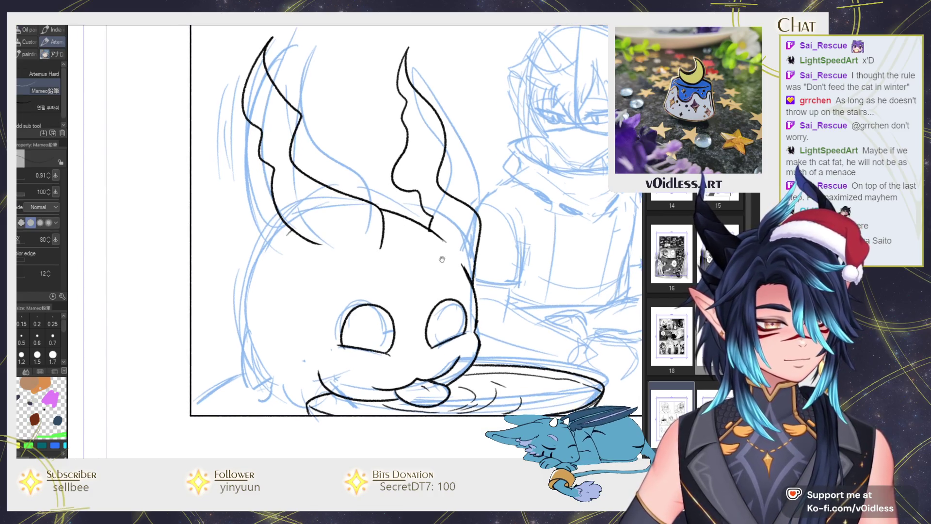
key(e)
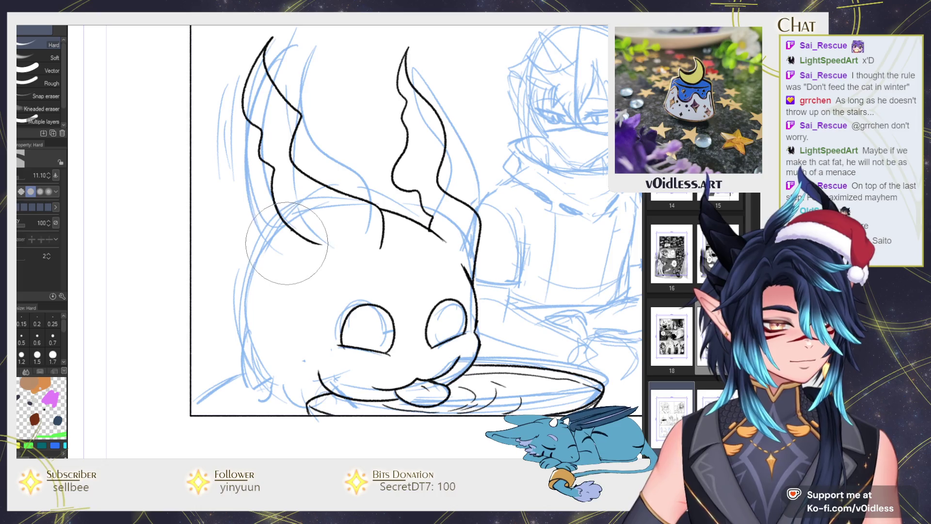
key(p)
Ink the black contour of the cat's lower-left cheek, redoing the first attempt.
scroll(303, 400, down, 1)
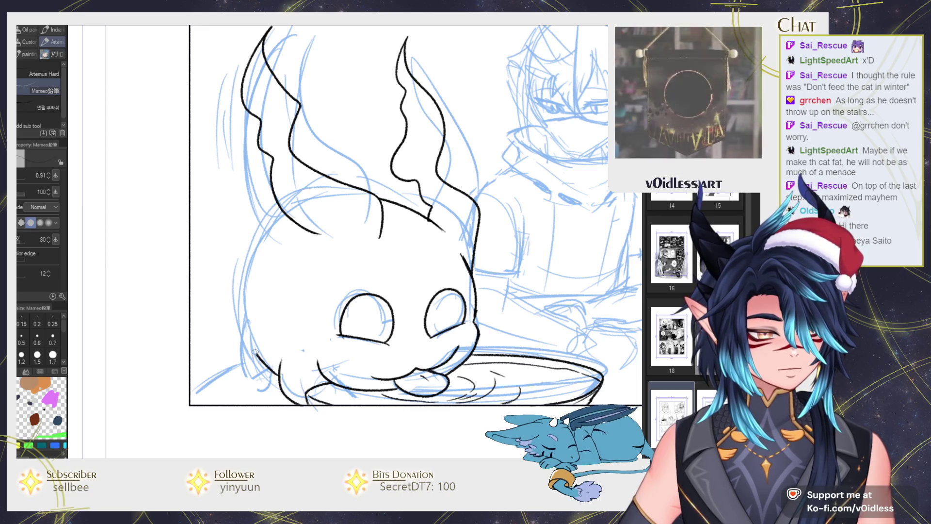
drag(268, 383, 235, 335)
key(ctrl+z)
mouse_move(274, 383)
mouse_down()
mouse_move(235, 334)
mouse_move(288, 214)
mouse_up()
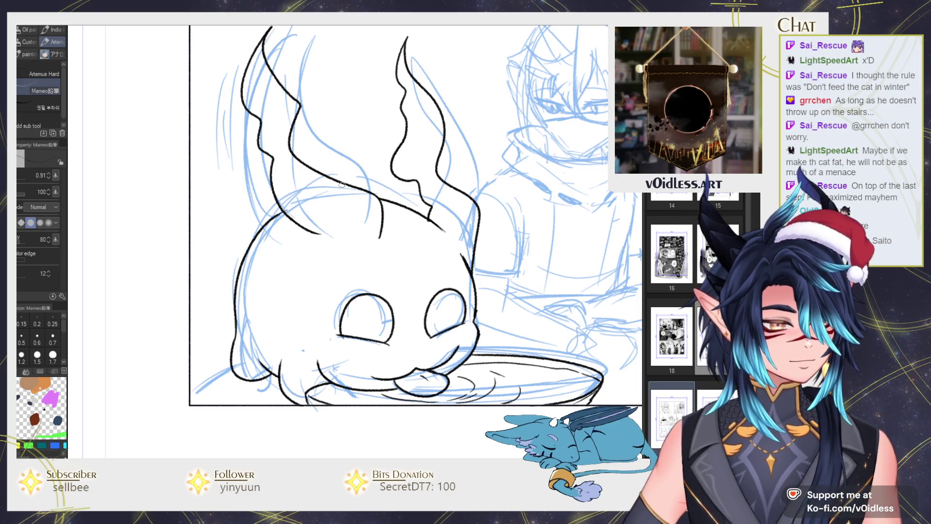
scroll(341, 185, down, 3)
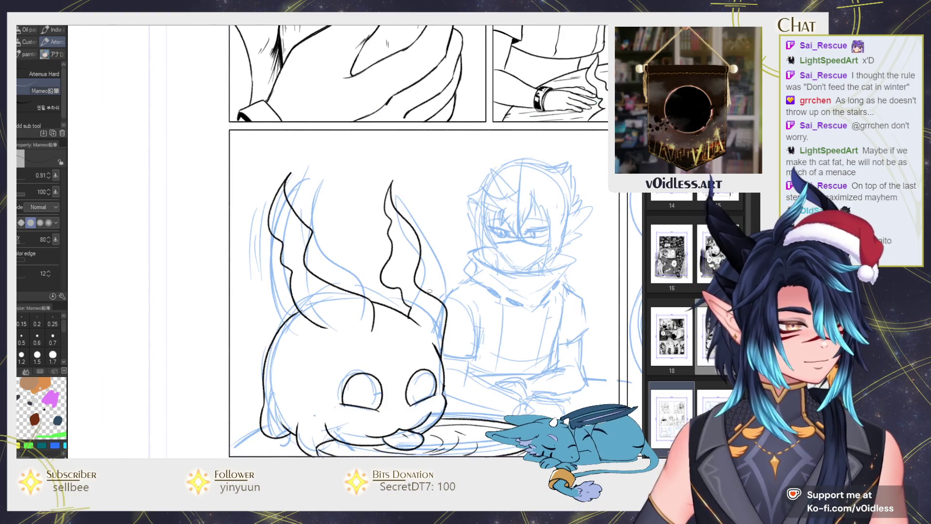
Ink the cat's left ear with an outline, an inner line and short motion strokes.
drag(260, 318, 278, 216)
mouse_move(272, 216)
mouse_down()
mouse_move(346, 158)
mouse_move(280, 315)
mouse_up()
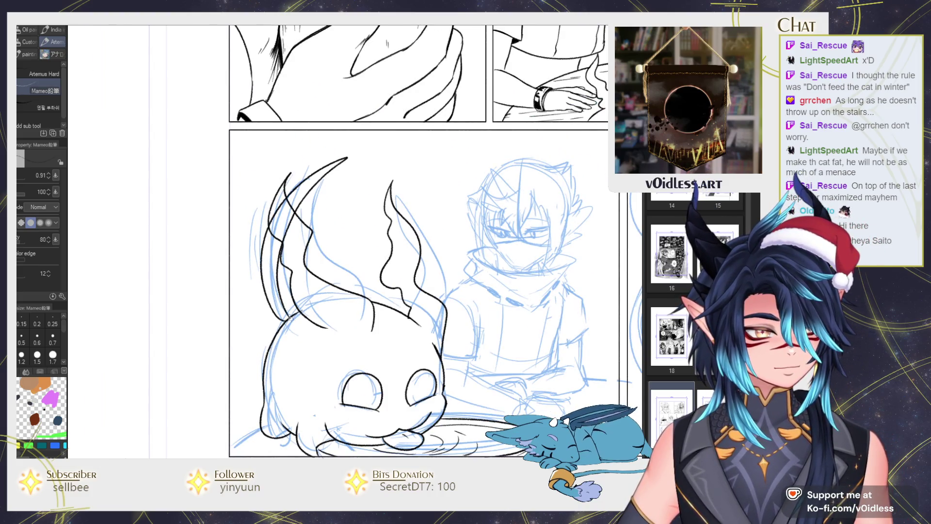
key(e)
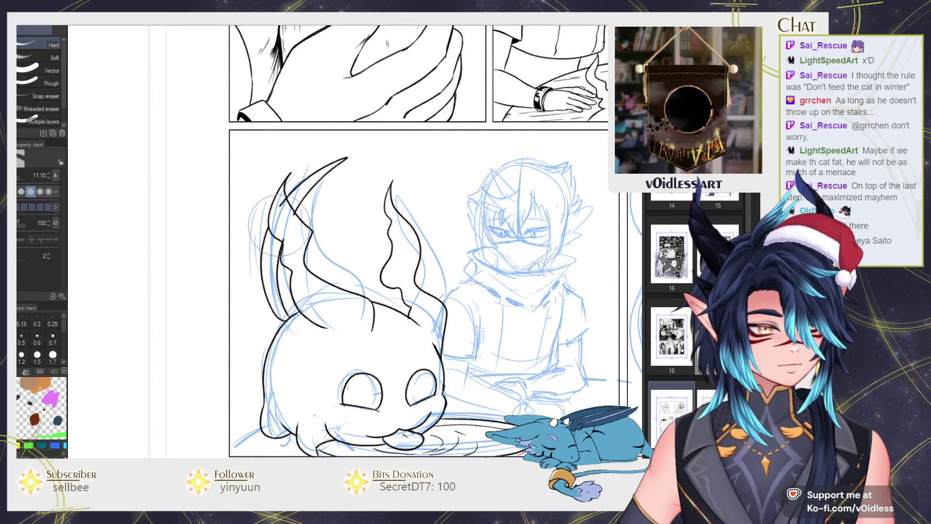
key(p)
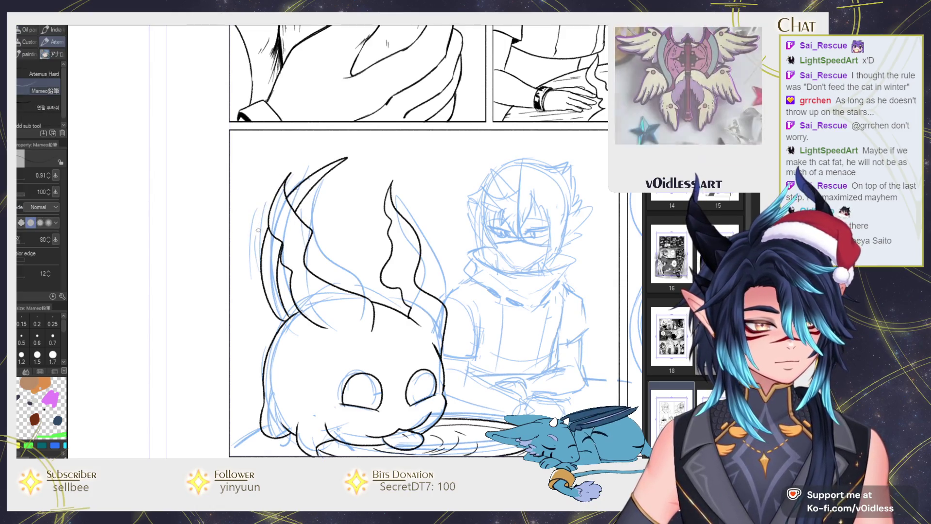
drag(255, 217, 245, 240)
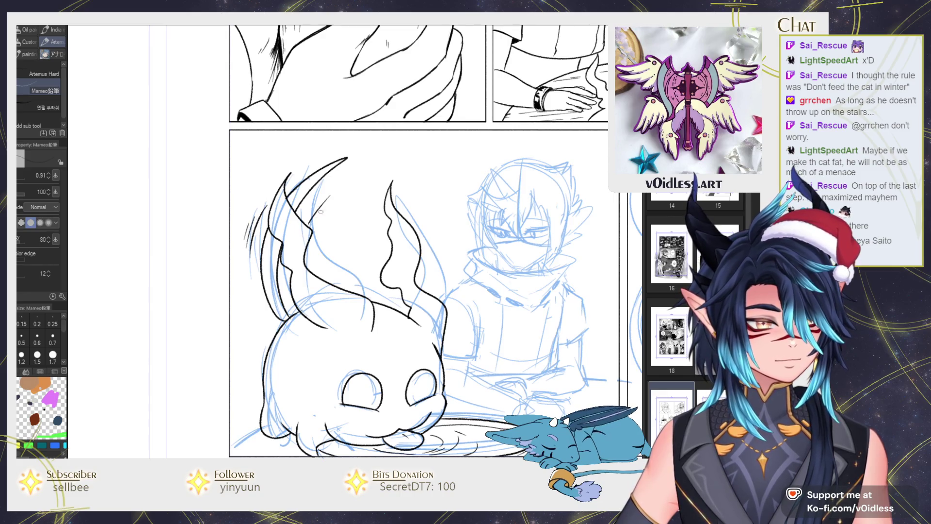
drag(303, 214, 325, 188)
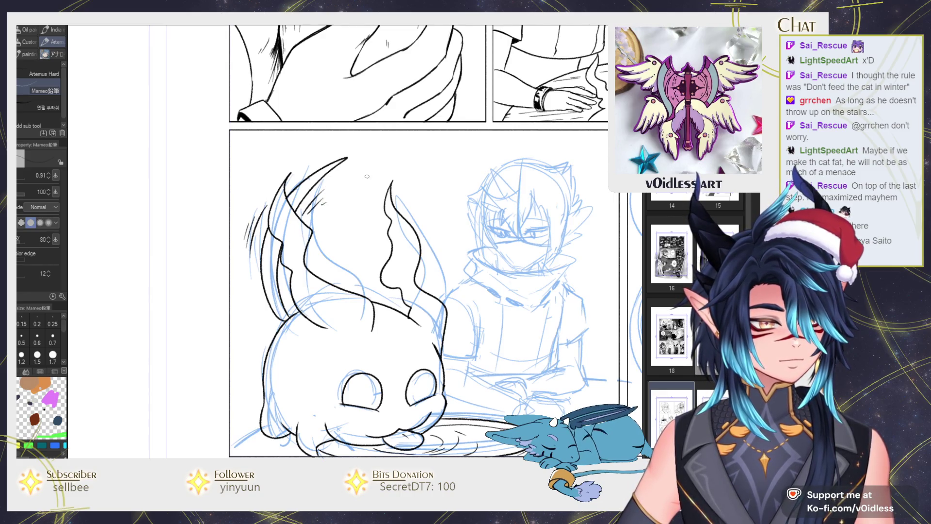
Zoom out and toggle the cat's ink off and on to compare it with the sketch.
key(ctrl+minus)
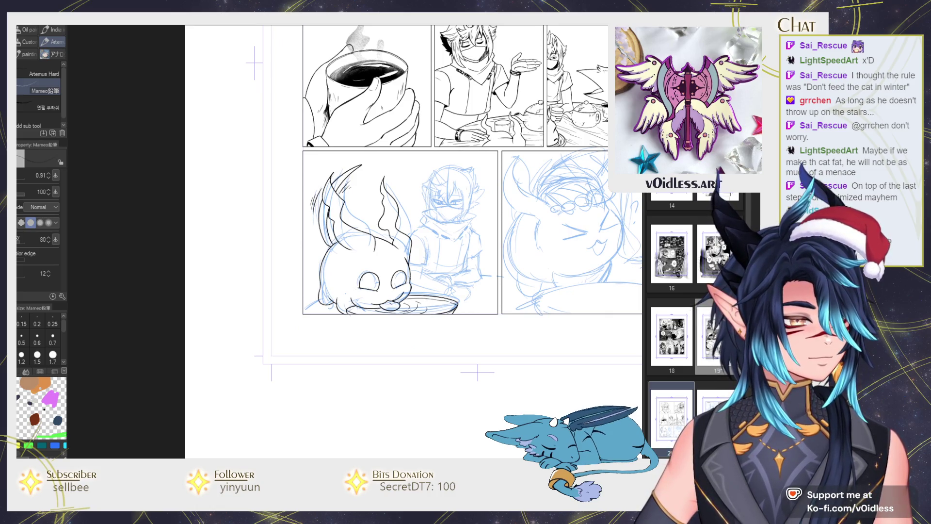
key(ctrl+z)
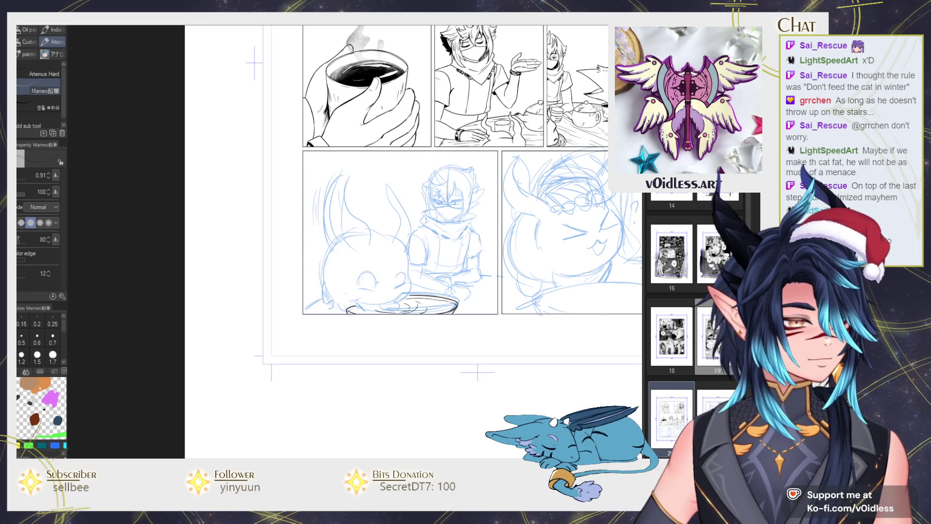
key(ctrl+y)
scroll(409, 318, up, 3)
Lasso the cat's right eye and scale it to 104% height.
key(m)
mouse_move(376, 277)
mouse_down()
mouse_move(382, 225)
mouse_move(374, 264)
mouse_up()
key(ctrl+t)
drag(396, 219, 413, 238)
key(Return)
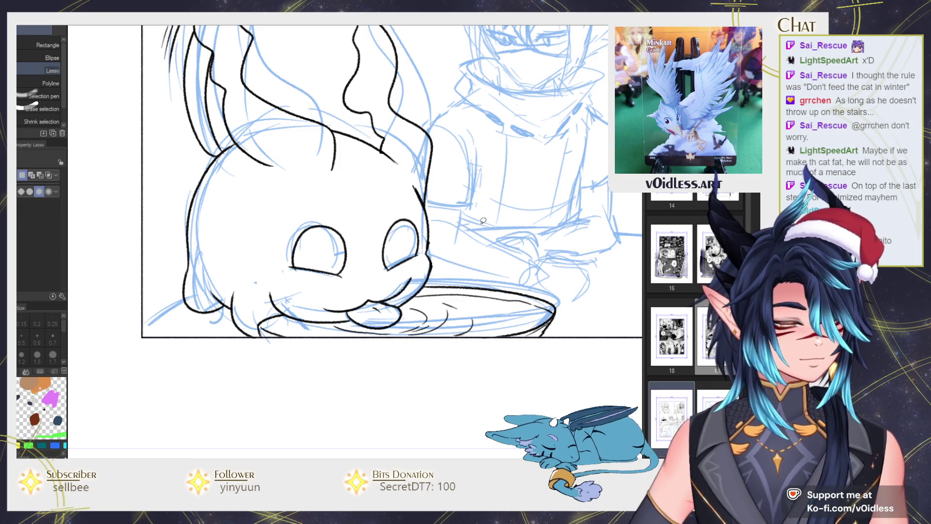
scroll(465, 301, down, 3)
key(p)
Pan and rotate the view toward the neighbouring panels for comfortable inking.
scroll(402, 194, down, 2)
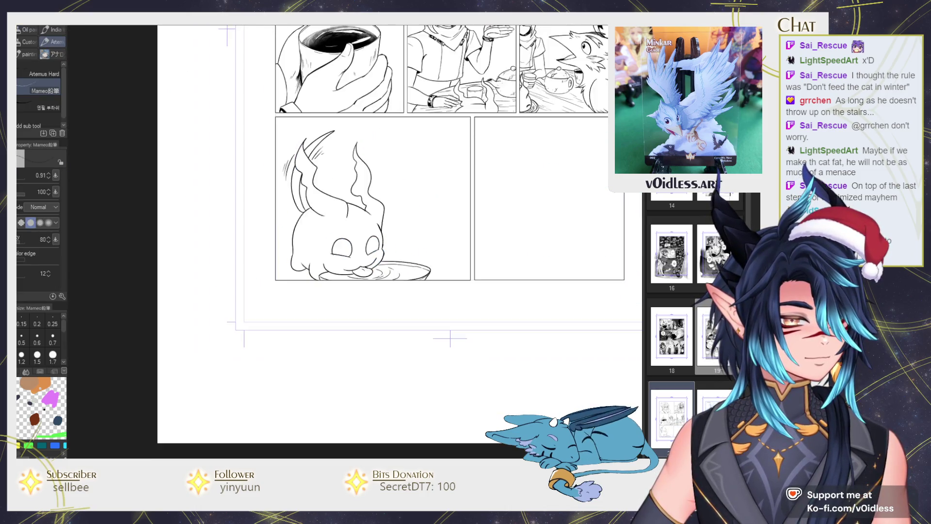
scroll(403, 194, down, 2)
scroll(335, 221, up, 2)
scroll(334, 220, up, 2)
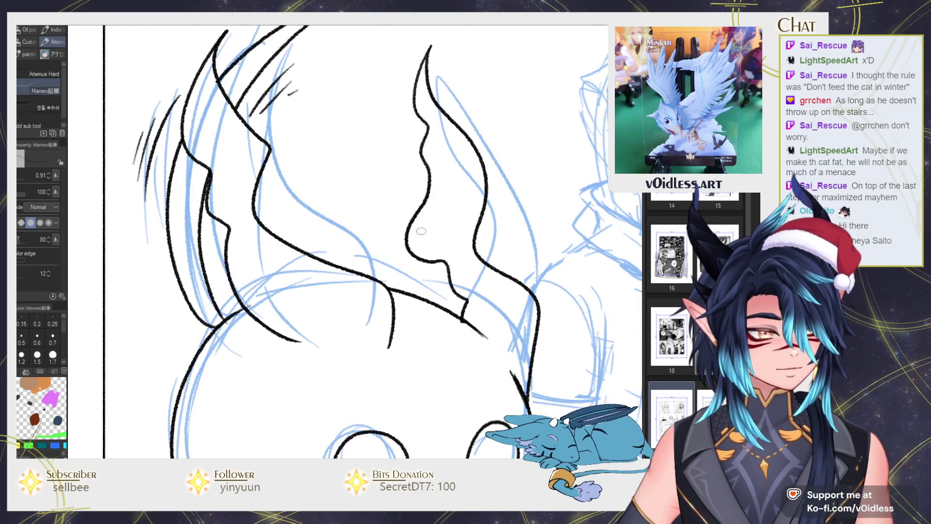
scroll(431, 249, down, 5)
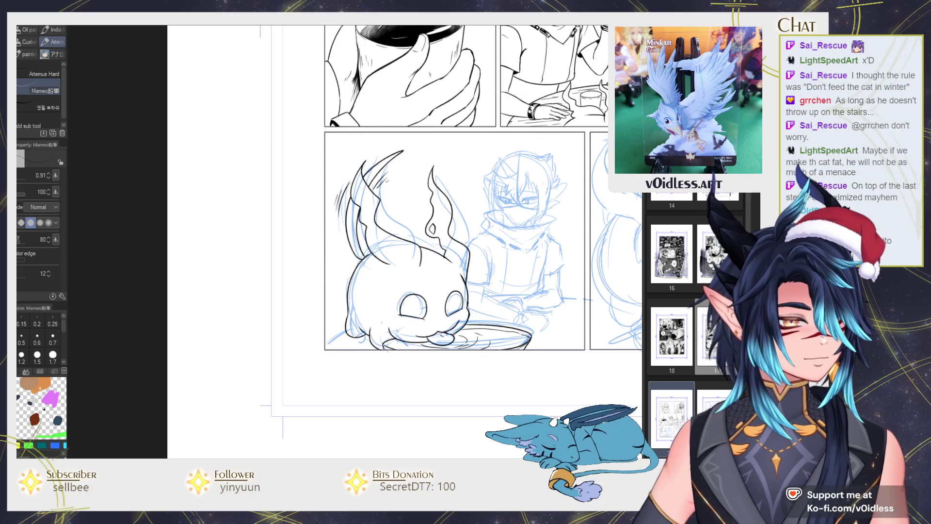
drag(441, 222, 538, 222)
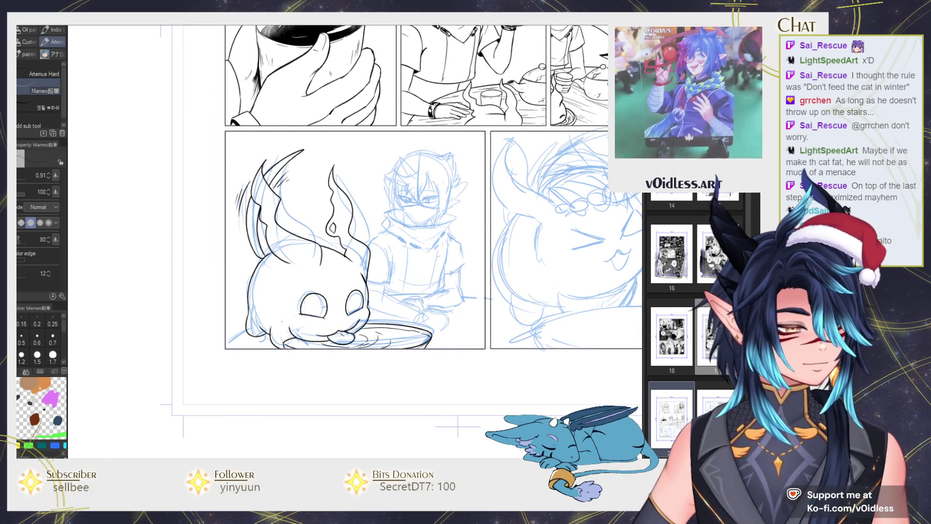
scroll(354, 242, up, 2)
key(minus)
key(minus)
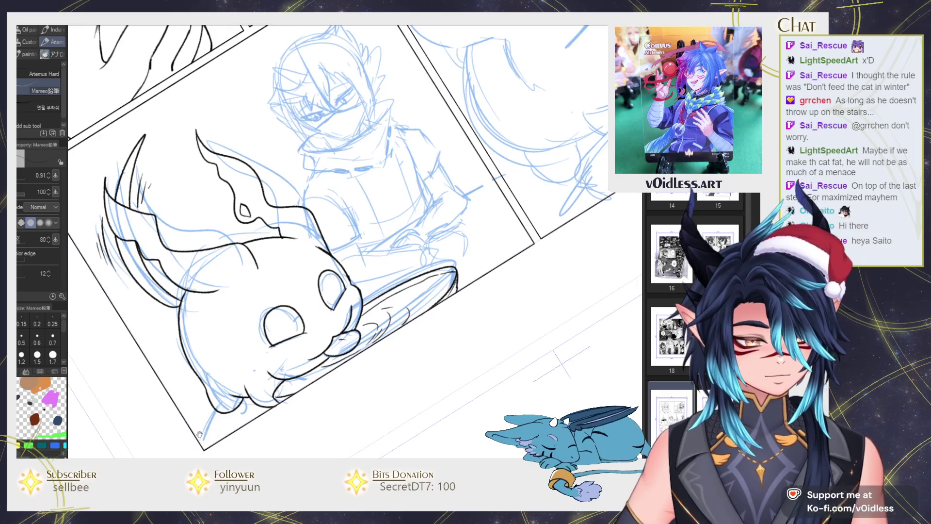
Draw a long straight table edge behind the cat, erase it over the face, and reset the rotation.
drag(195, 431, 521, 170)
key(e)
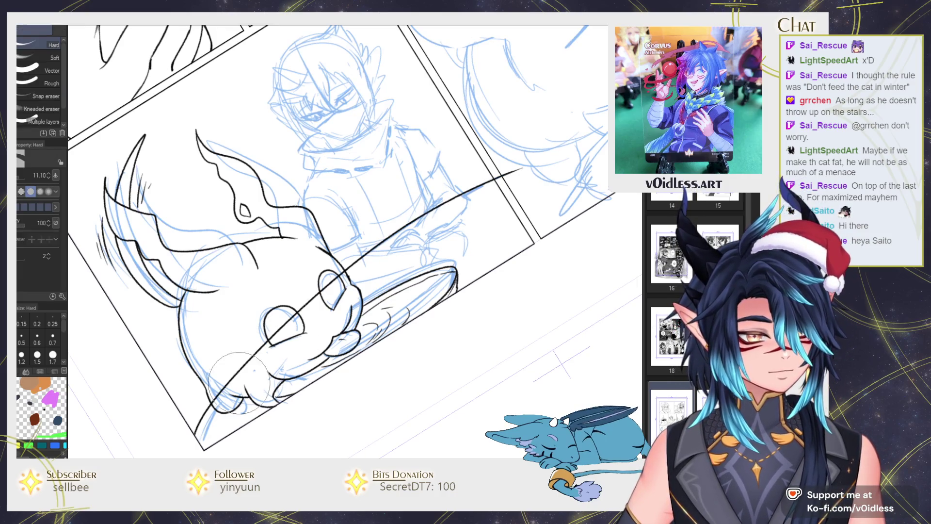
drag(218, 396, 344, 269)
drag(394, 254, 358, 320)
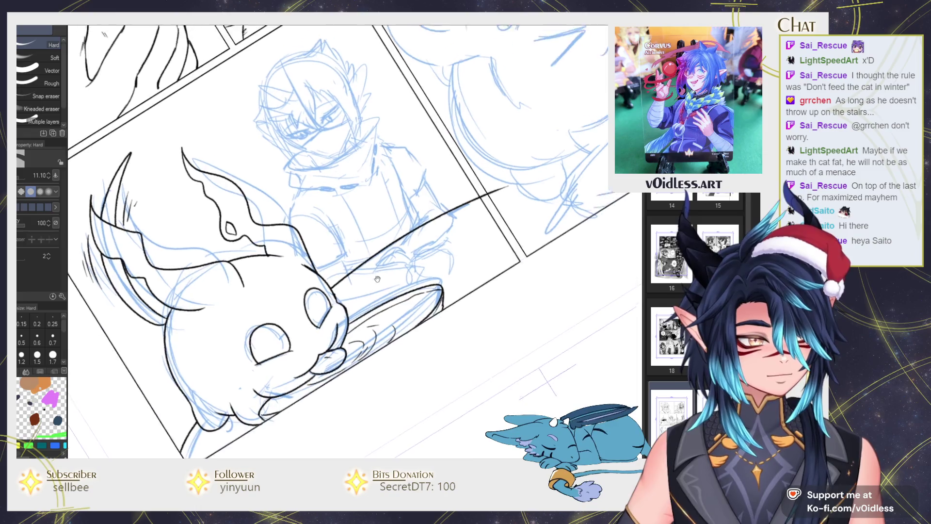
key(p)
key(asciicircum)
key(asciicircum)
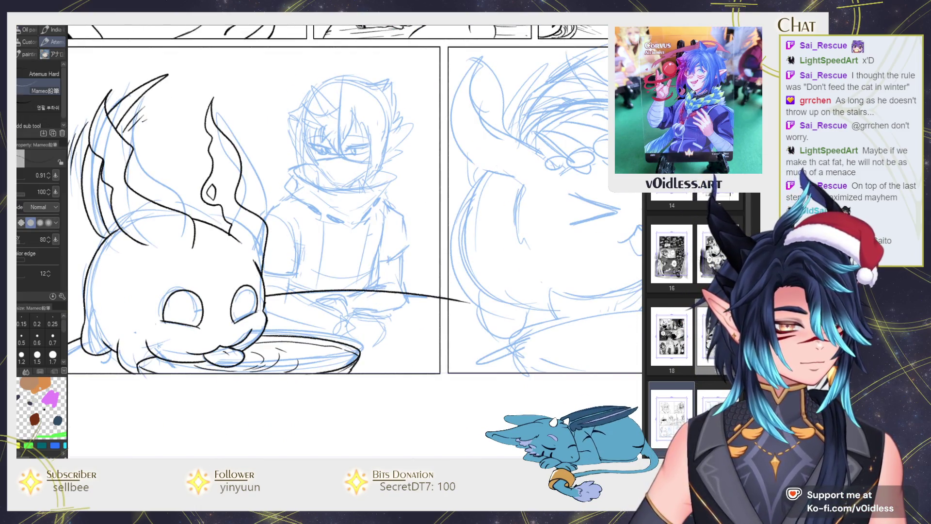
Ink the hooded figure's right side and the bottom curve of its torso.
scroll(331, 187, up, 1)
scroll(330, 187, up, 1)
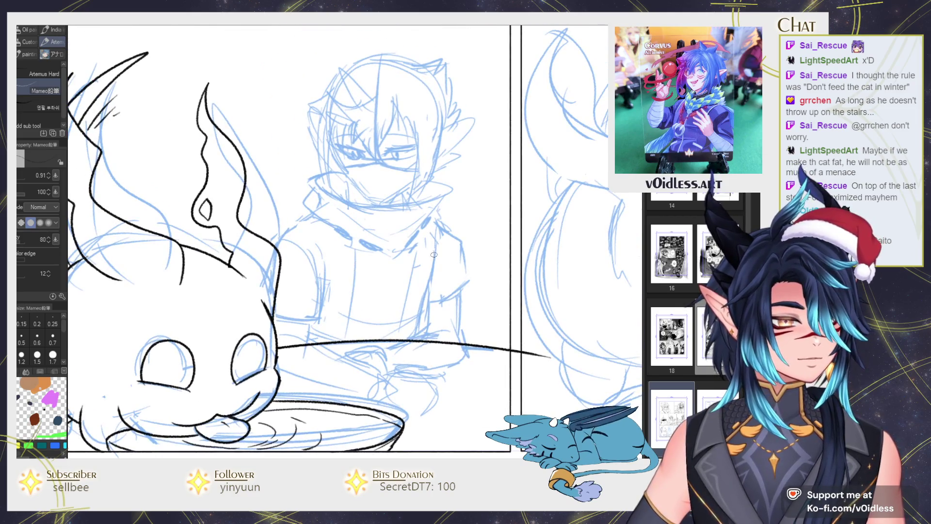
scroll(330, 187, up, 1)
drag(439, 222, 407, 386)
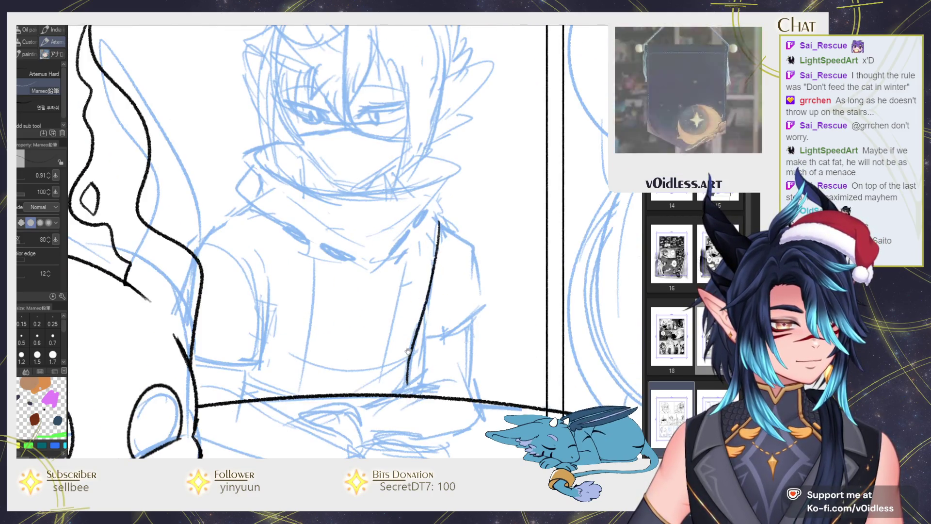
drag(418, 331, 456, 316)
drag(292, 352, 354, 362)
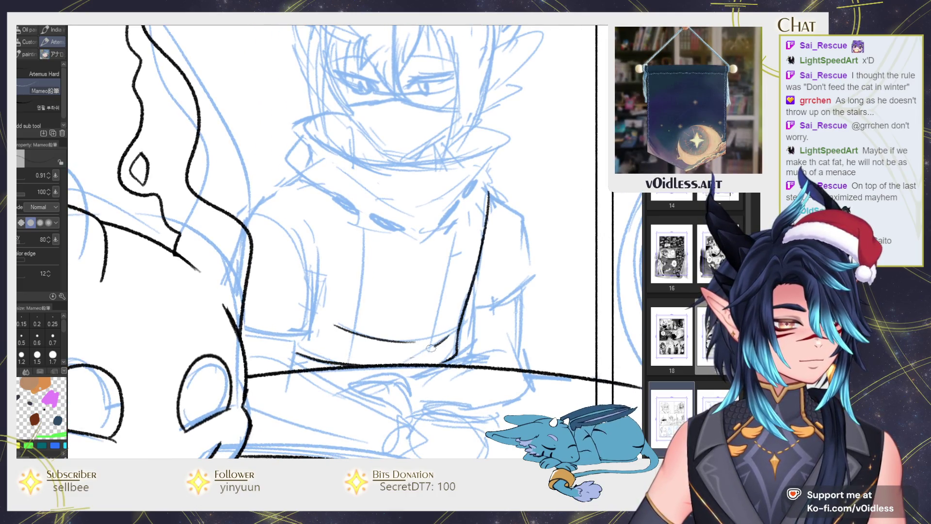
drag(412, 342, 450, 336)
drag(398, 285, 399, 290)
Ink both eyebrows over the masked head and the left eye's outer line.
drag(442, 194, 427, 262)
drag(402, 87, 395, 180)
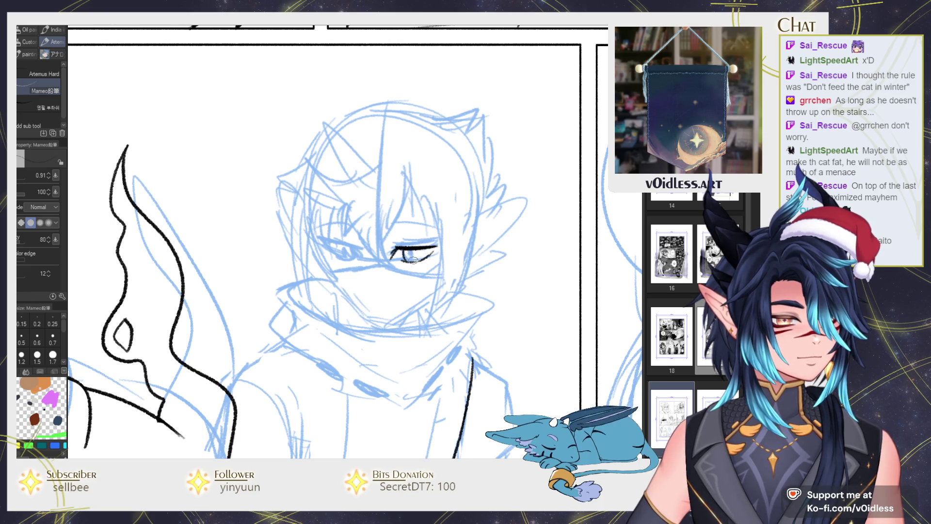
scroll(415, 251, down, 2)
scroll(415, 251, down, 1)
scroll(415, 251, up, 1)
scroll(412, 260, up, 2)
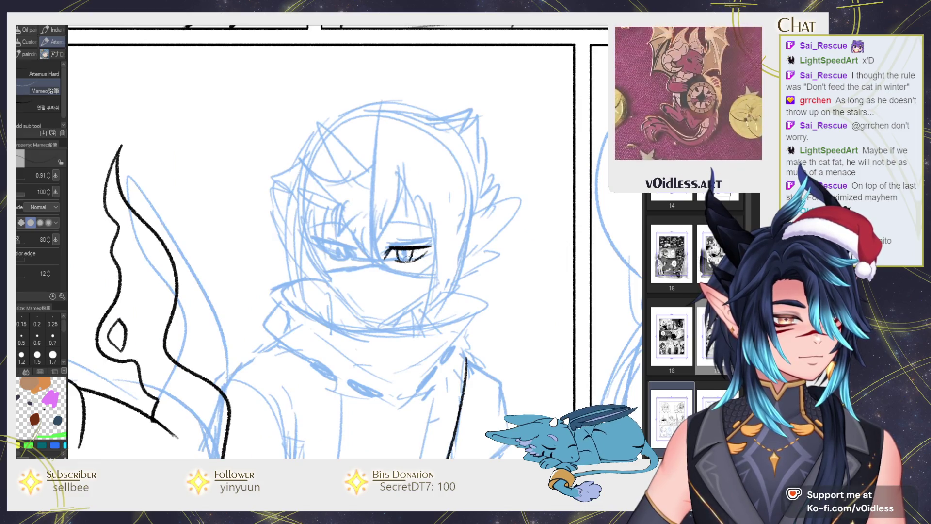
scroll(412, 260, down, 3)
scroll(431, 237, up, 2)
scroll(429, 233, up, 2)
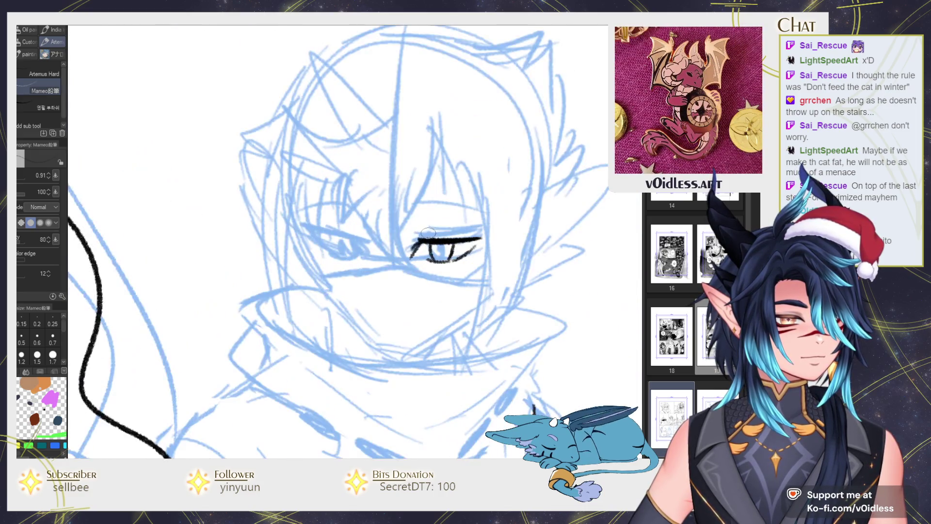
drag(410, 206, 488, 210)
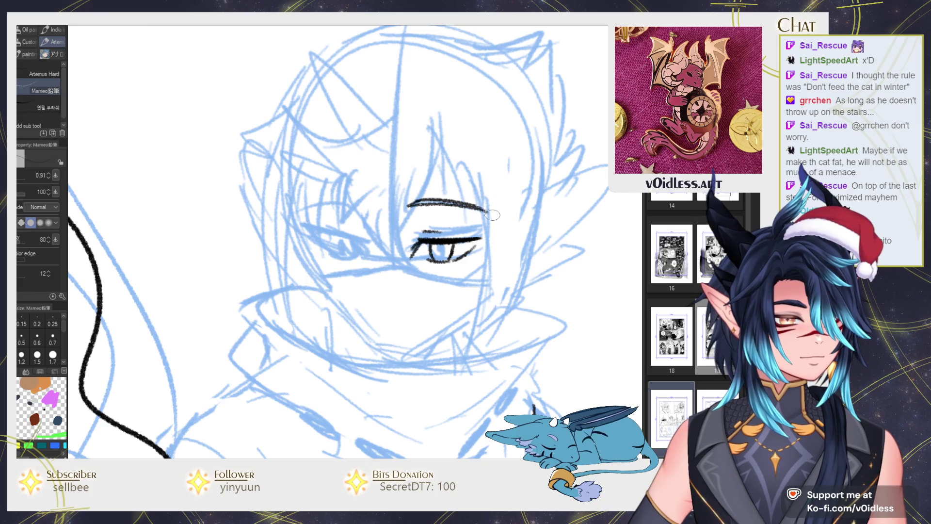
mouse_move(381, 199)
mouse_down()
mouse_move(324, 195)
mouse_move(383, 199)
mouse_up()
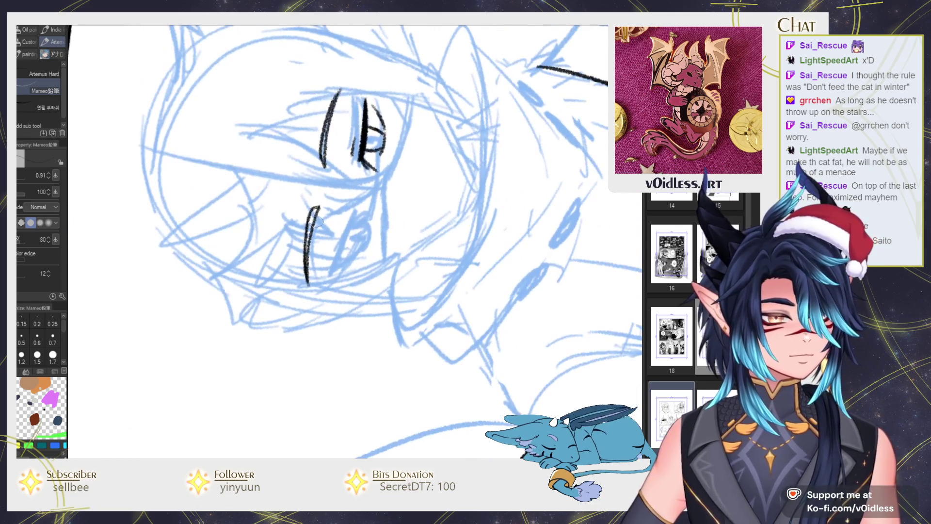
mouse_move(307, 284)
mouse_down()
mouse_move(323, 205)
mouse_move(307, 284)
mouse_move(428, 232)
mouse_move(384, 249)
mouse_move(335, 232)
mouse_up()
key(ctrl+z)
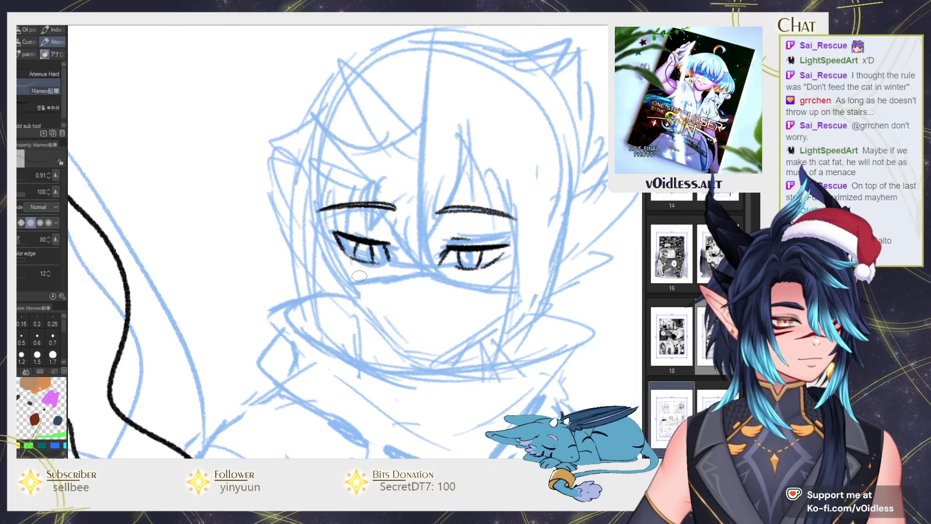
Thicken the right eye's upper lid and darken the left eye's lower lid.
scroll(360, 276, down, 5)
scroll(366, 275, up, 2)
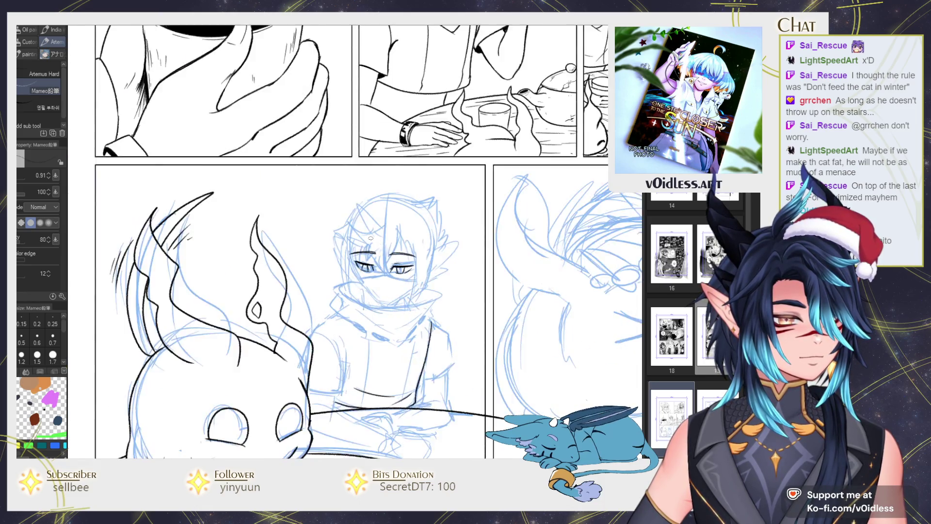
scroll(359, 281, up, 2)
scroll(340, 291, up, 1)
scroll(313, 304, up, 2)
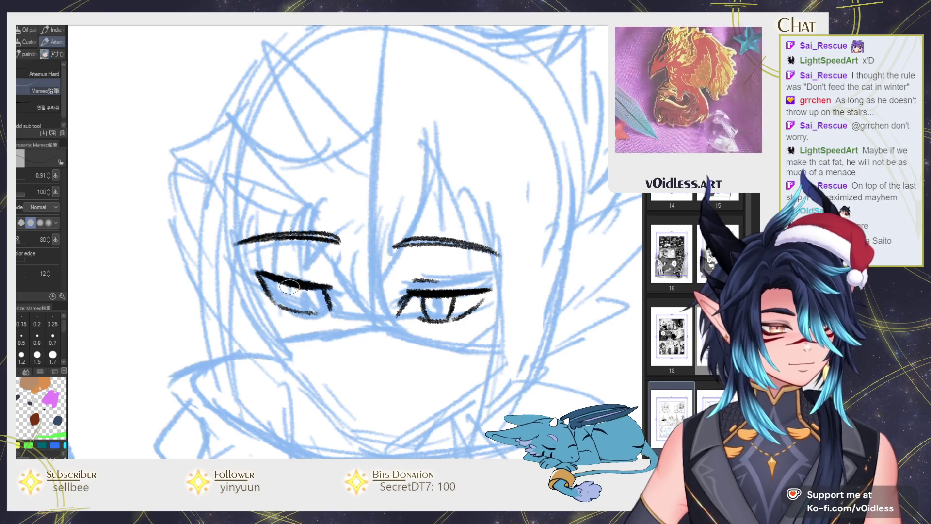
scroll(302, 318, down, 2)
scroll(219, 233, down, 1)
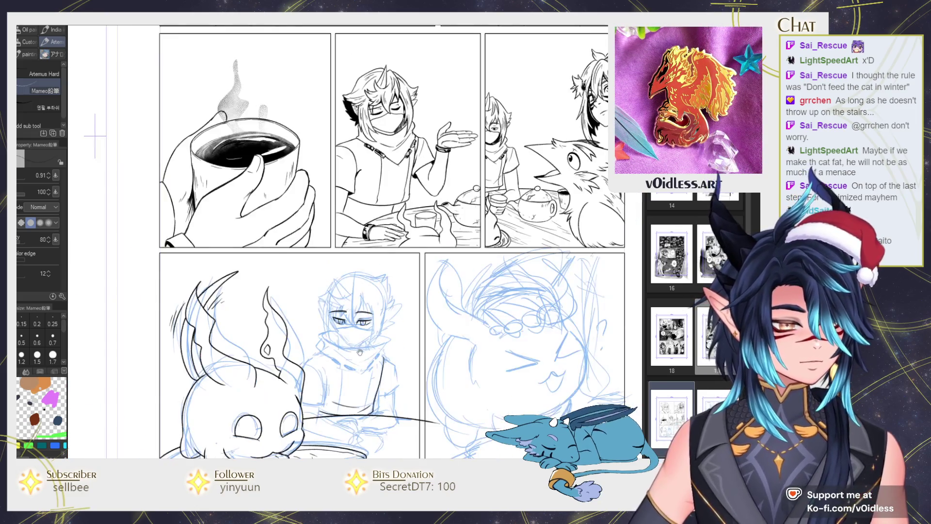
scroll(378, 295, up, 2)
scroll(388, 271, up, 1)
scroll(417, 242, up, 1)
scroll(440, 224, up, 1)
drag(439, 225, 482, 207)
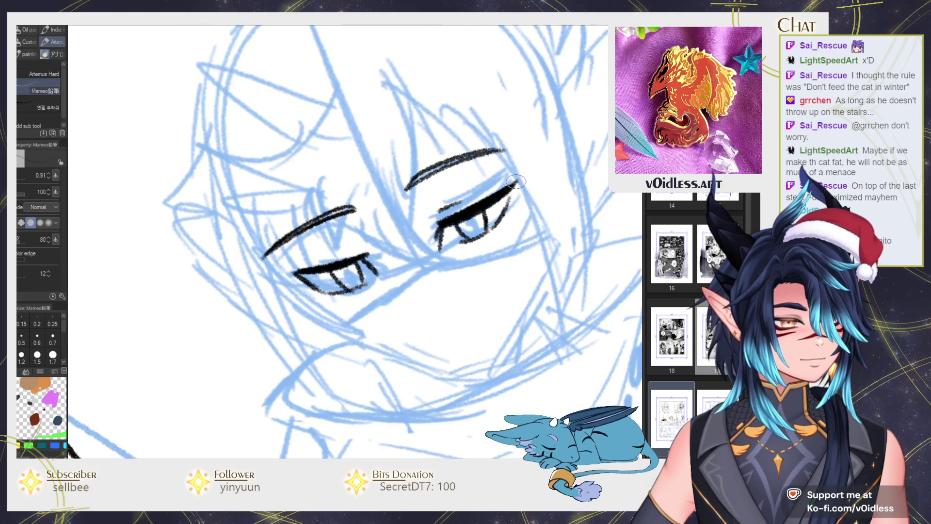
mouse_move(373, 265)
mouse_down()
mouse_move(323, 271)
mouse_move(347, 263)
mouse_up()
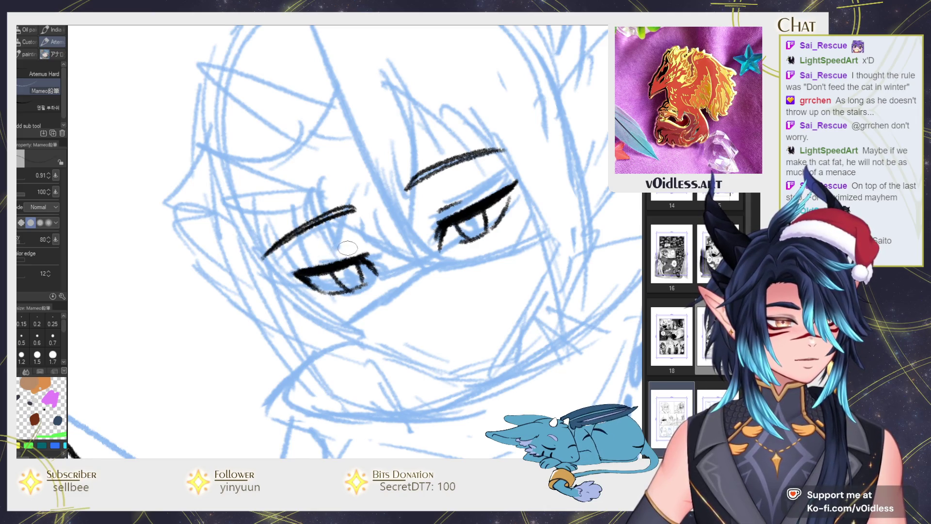
Level the canvas and ink the mask outline down the face and under the eyes.
key(asciicircum)
key(asciicircum)
key(asciicircum)
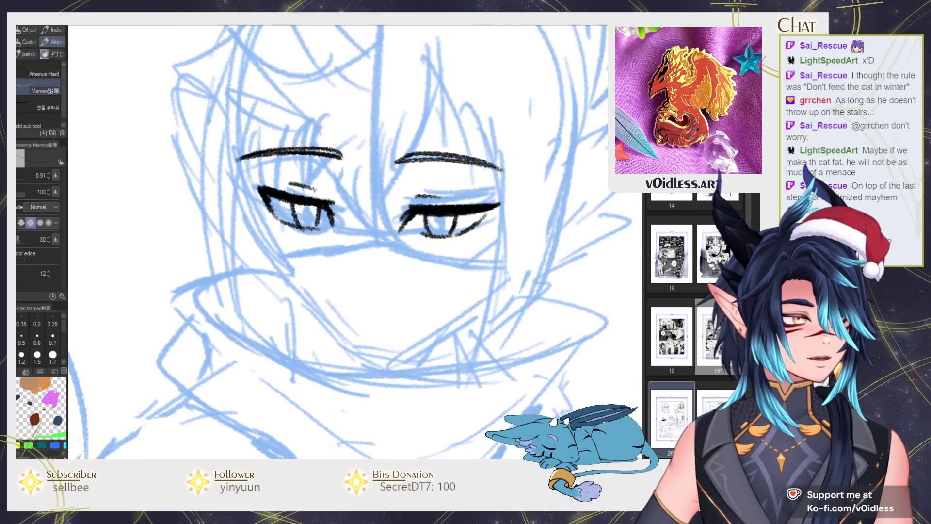
key(asciicircum)
mouse_move(248, 199)
mouse_down()
mouse_move(279, 262)
mouse_move(362, 360)
mouse_move(533, 274)
mouse_up()
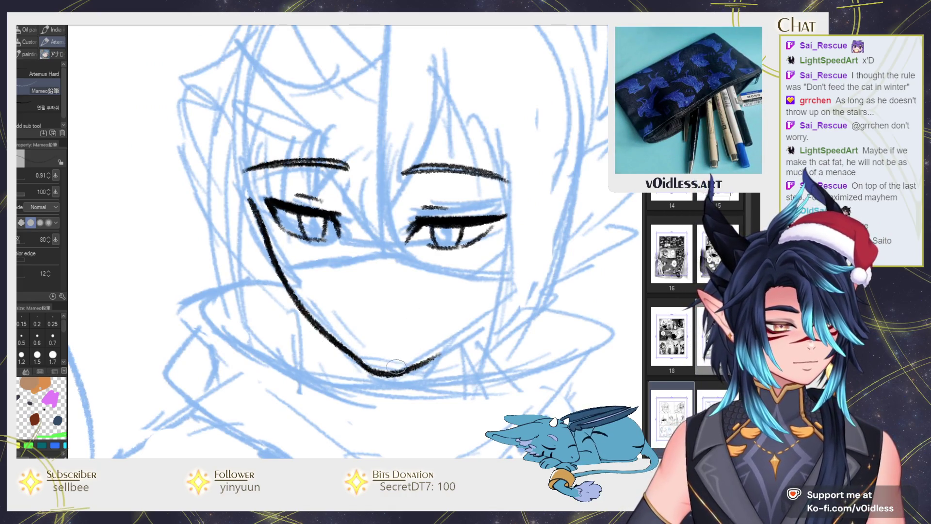
drag(275, 260, 329, 250)
key(ctrl+z)
drag(272, 260, 329, 253)
key(ctrl+z)
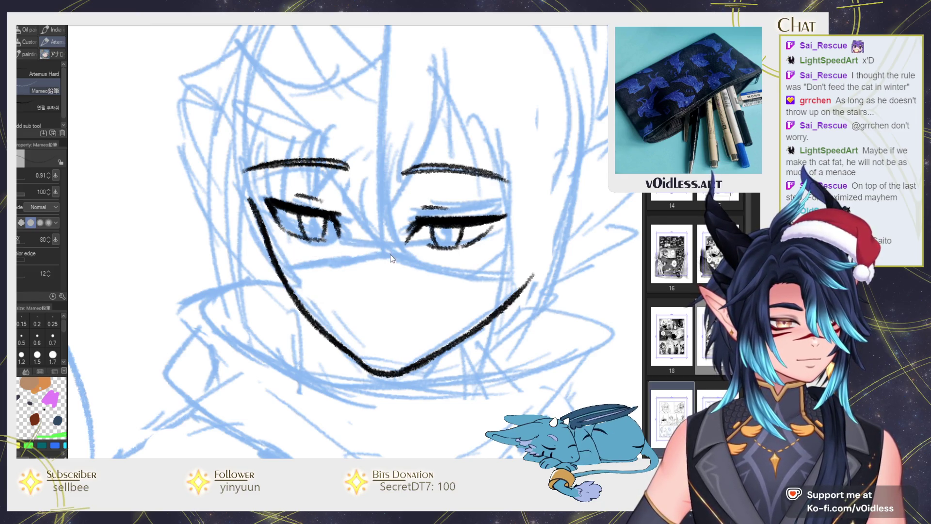
drag(399, 252, 274, 260)
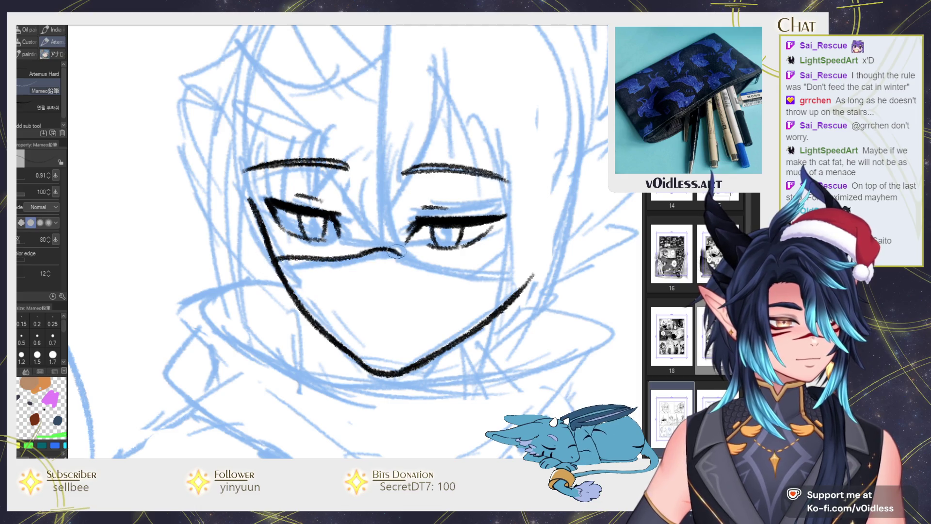
drag(394, 251, 533, 276)
Lasso the left eye's linework, nudge it slightly right, and deselect.
scroll(506, 269, down, 2)
scroll(506, 269, down, 2)
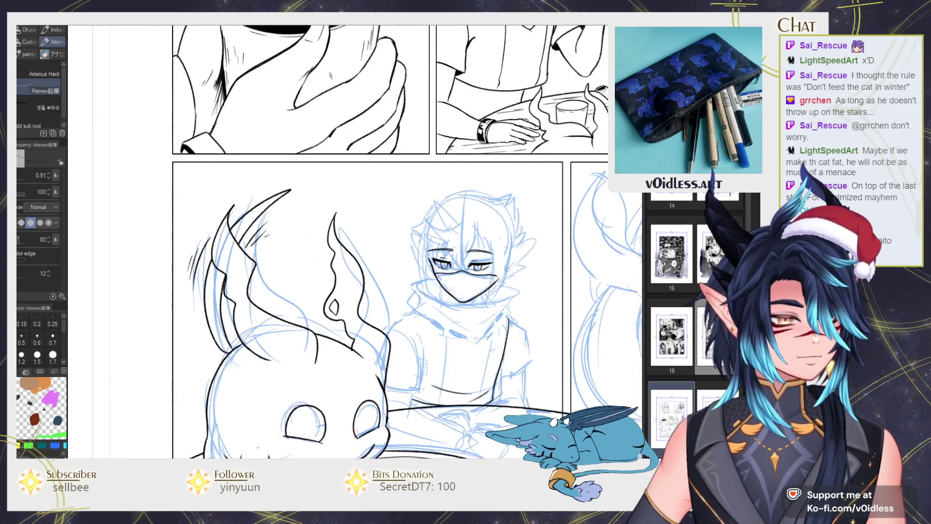
scroll(461, 264, up, 4)
key(m)
drag(426, 287, 367, 201)
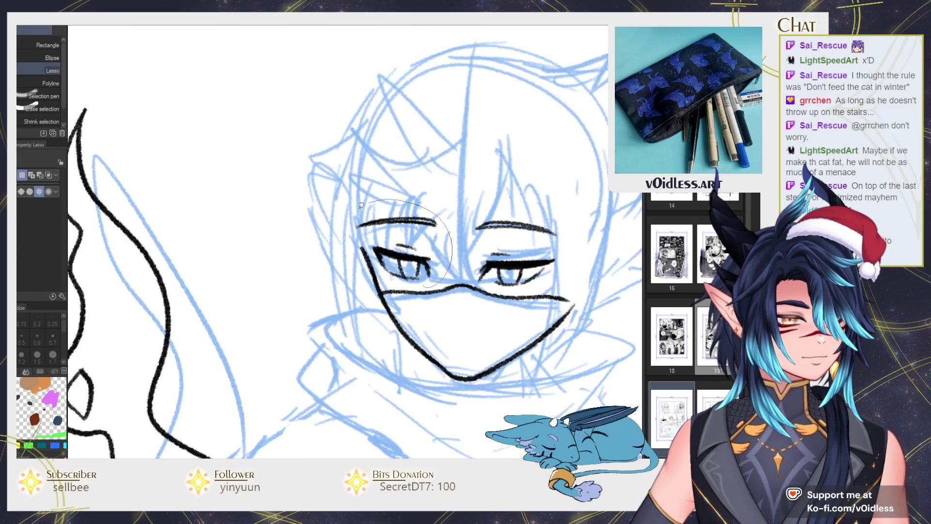
mouse_move(377, 251)
mouse_down()
mouse_move(385, 280)
mouse_move(316, 172)
mouse_move(341, 261)
mouse_move(381, 296)
mouse_up()
key(ctrl+d)
Ink the pointed ear line extending toward the mask.
key(p)
key(ctrl+z)
mouse_move(593, 240)
mouse_down()
mouse_move(503, 232)
mouse_move(503, 290)
mouse_move(524, 239)
mouse_move(549, 265)
mouse_up()
scroll(284, 193, down, 3)
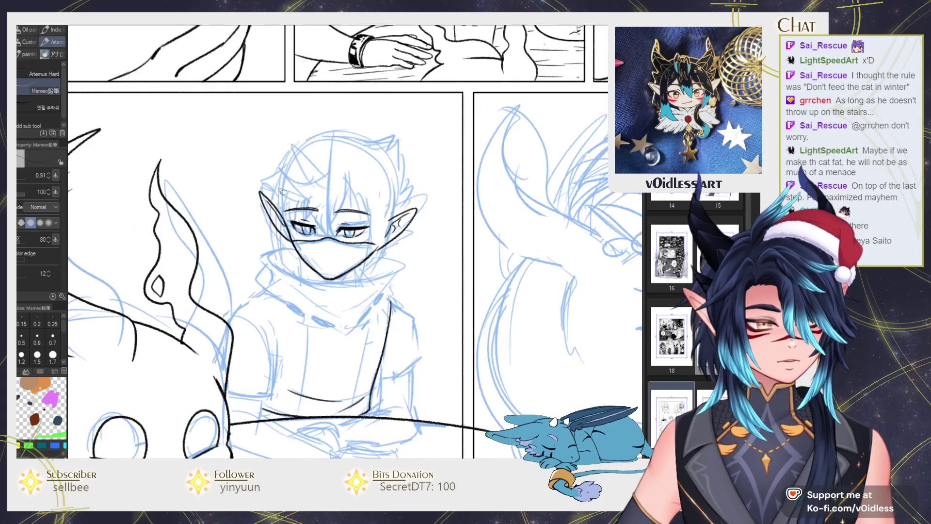
Ink the upper edge of the elf's right ear.
scroll(433, 341, down, 2)
scroll(413, 280, up, 5)
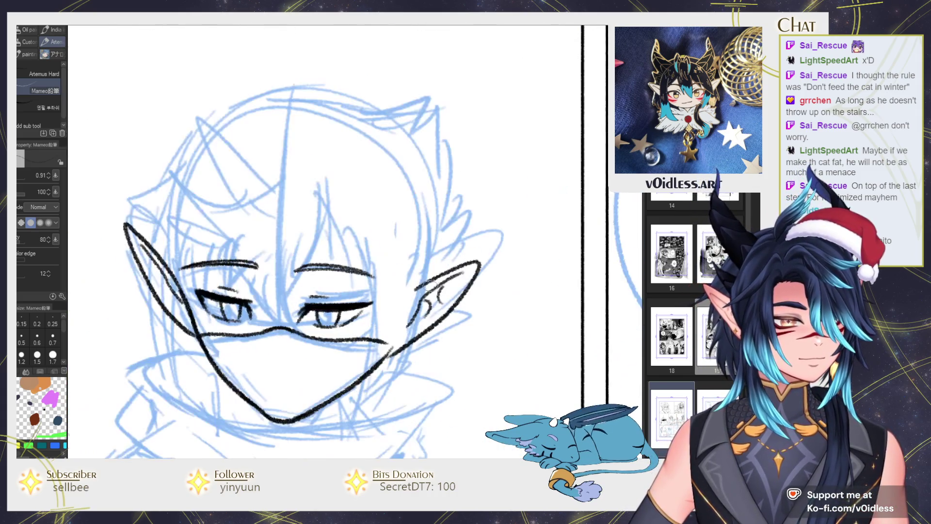
drag(413, 290, 477, 263)
Draw a clean horn outline on the head, replacing a rough first stroke.
scroll(470, 257, down, 3)
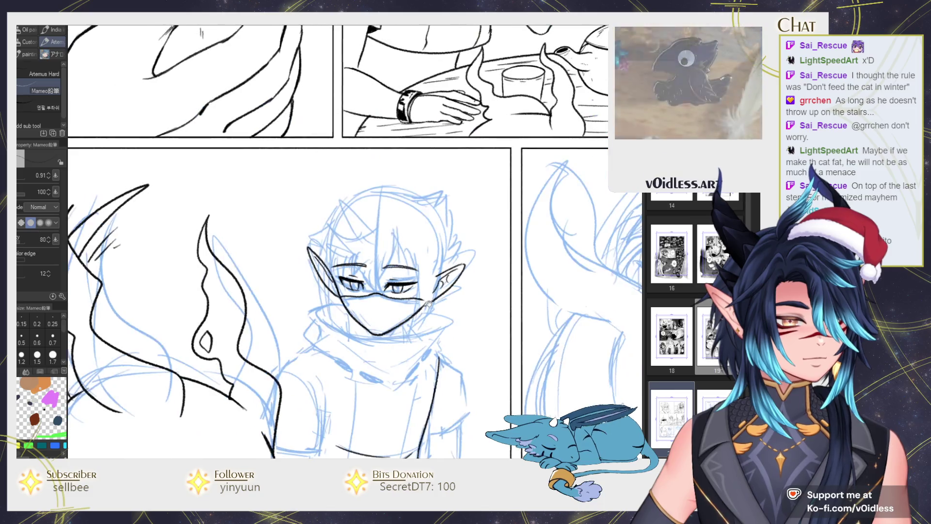
scroll(381, 241, up, 3)
mouse_move(382, 241)
mouse_down()
mouse_move(333, 190)
mouse_move(346, 256)
mouse_move(320, 164)
mouse_move(354, 266)
mouse_up()
key(ctrl+z)
drag(334, 189, 376, 238)
scroll(377, 232, down, 5)
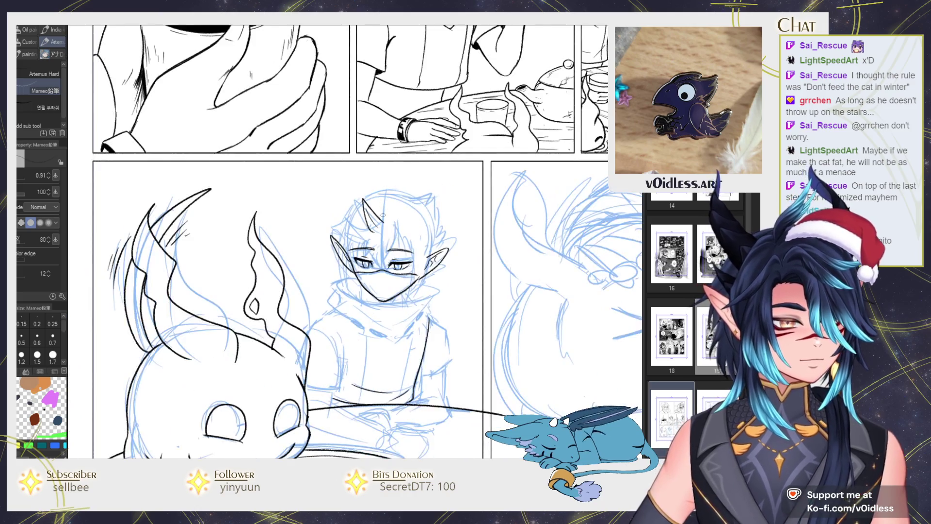
scroll(383, 215, up, 3)
scroll(480, 255, up, 2)
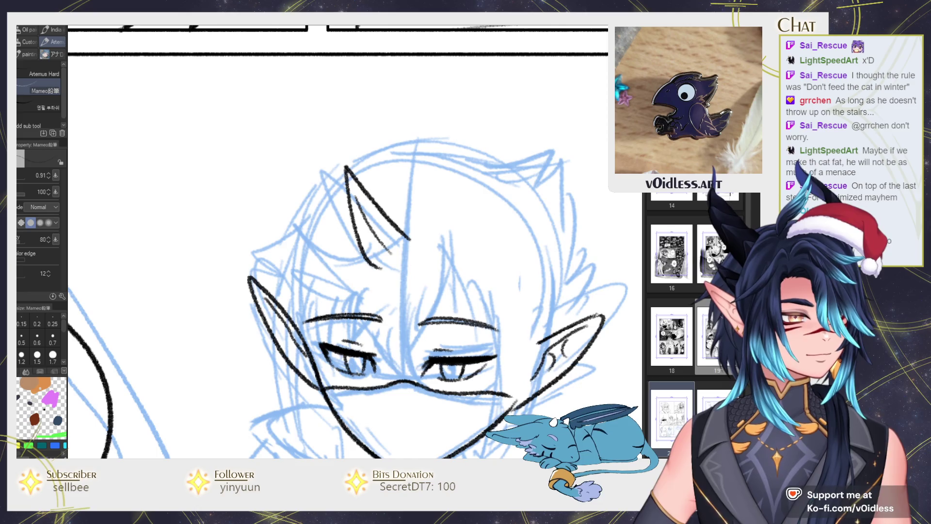
Ink spiky hair strands below the horn, over the left eye and between the eyes.
drag(405, 240, 361, 268)
mouse_move(323, 230)
mouse_down()
mouse_move(369, 266)
mouse_move(347, 264)
mouse_move(352, 295)
mouse_move(303, 302)
mouse_move(374, 298)
mouse_up()
mouse_move(365, 297)
mouse_down()
mouse_move(345, 346)
mouse_move(429, 371)
mouse_move(412, 269)
mouse_up()
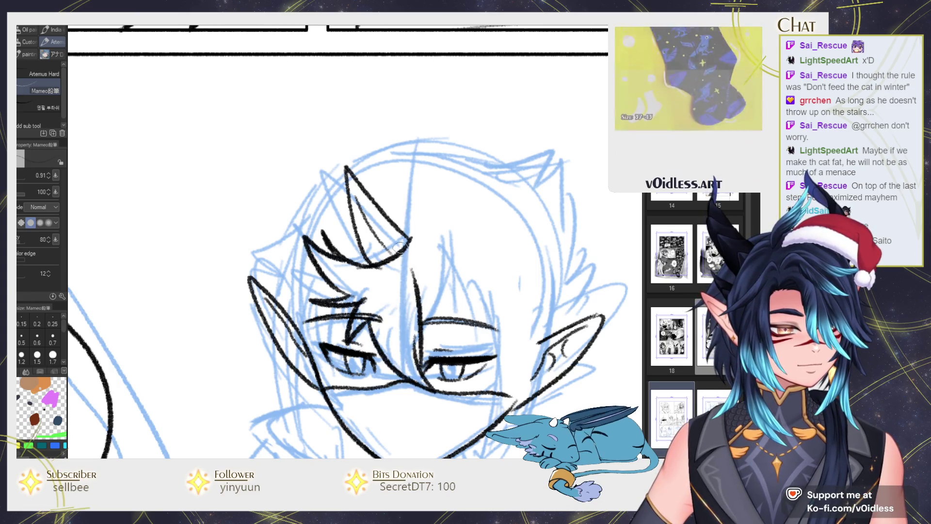
mouse_move(447, 237)
mouse_down()
mouse_move(423, 332)
mouse_move(468, 303)
mouse_up()
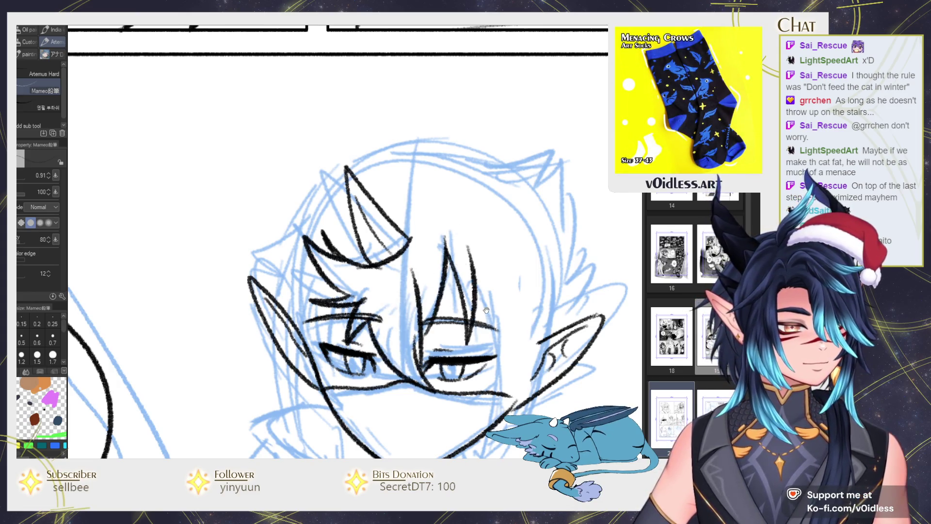